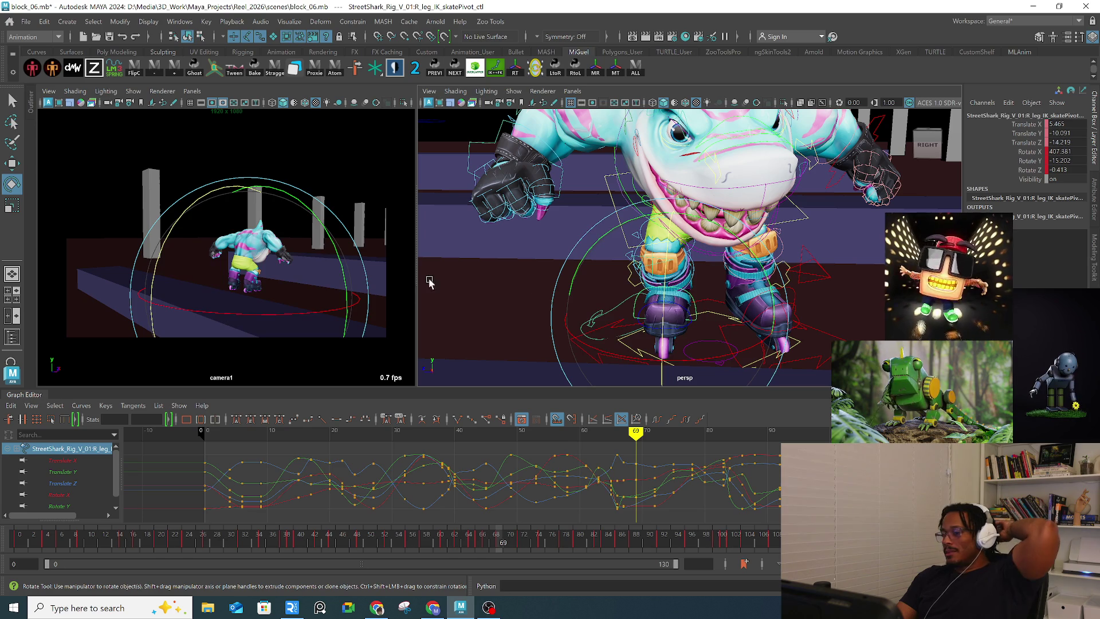
# Step: Frame the right skate pivot control and rotate the foot to a new angle at frame 69
pyautogui.press('f')
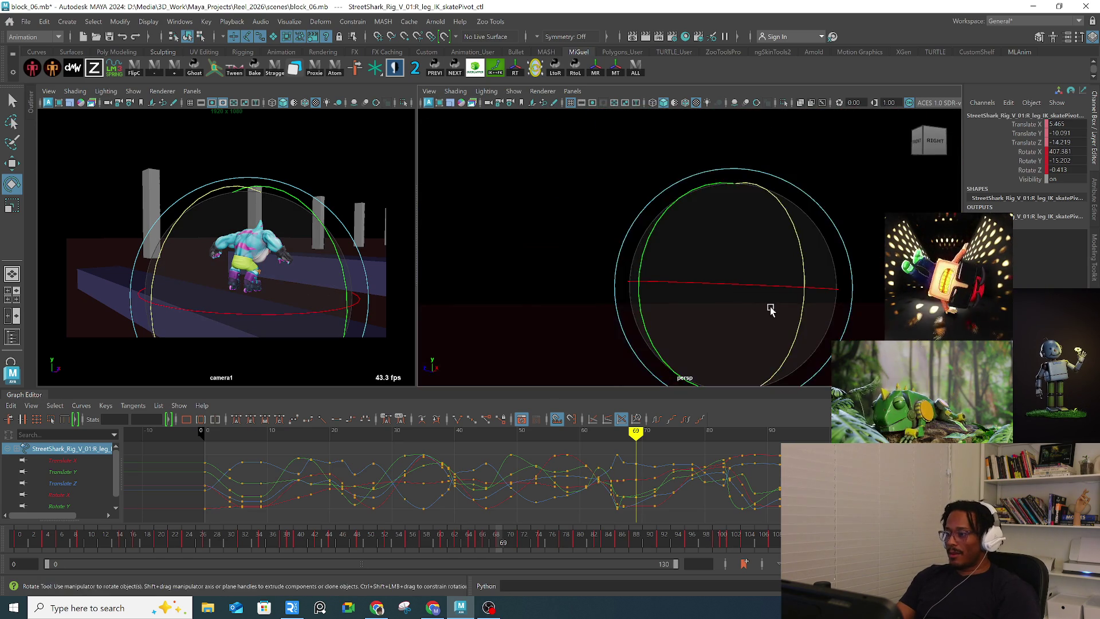
pyautogui.scroll(-5, 700, 294)
pyautogui.moveTo(696, 298)
pyautogui.mouseDown()
pyautogui.moveTo(682, 307)
pyautogui.moveTo(710, 312)
pyautogui.moveTo(736, 298)
pyautogui.mouseUp()
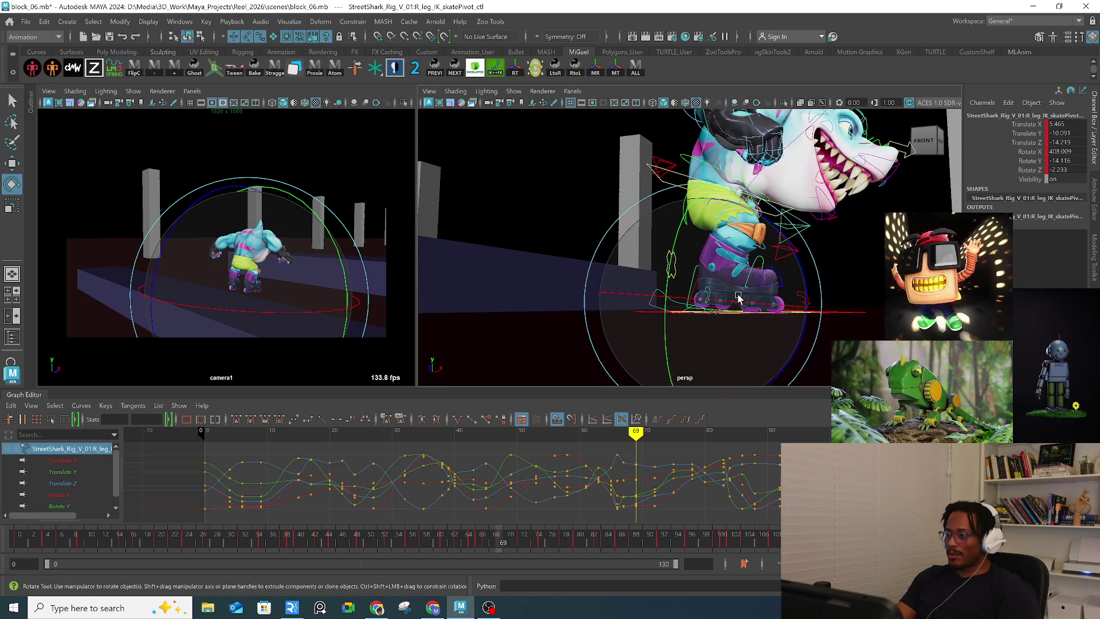
pyautogui.moveTo(799, 284); pyautogui.dragTo(796, 269)
# Step: Shift the skate foot pivot slightly along Y to refine its position
pyautogui.press('w')
pyautogui.moveTo(705, 263); pyautogui.dragTo(705, 258)
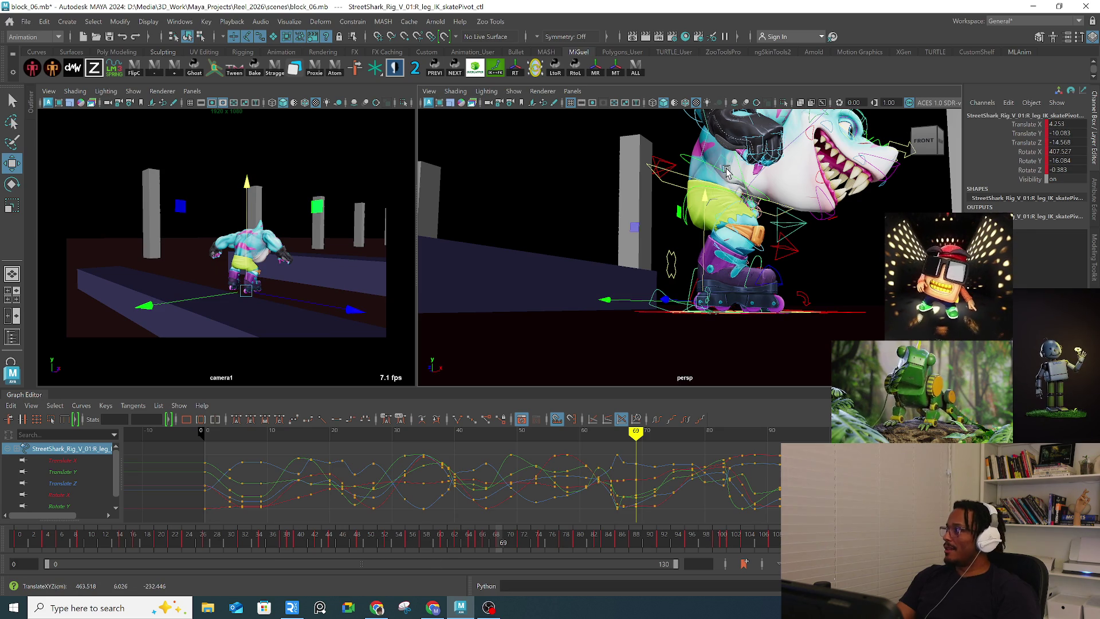
pyautogui.click(377, 607)
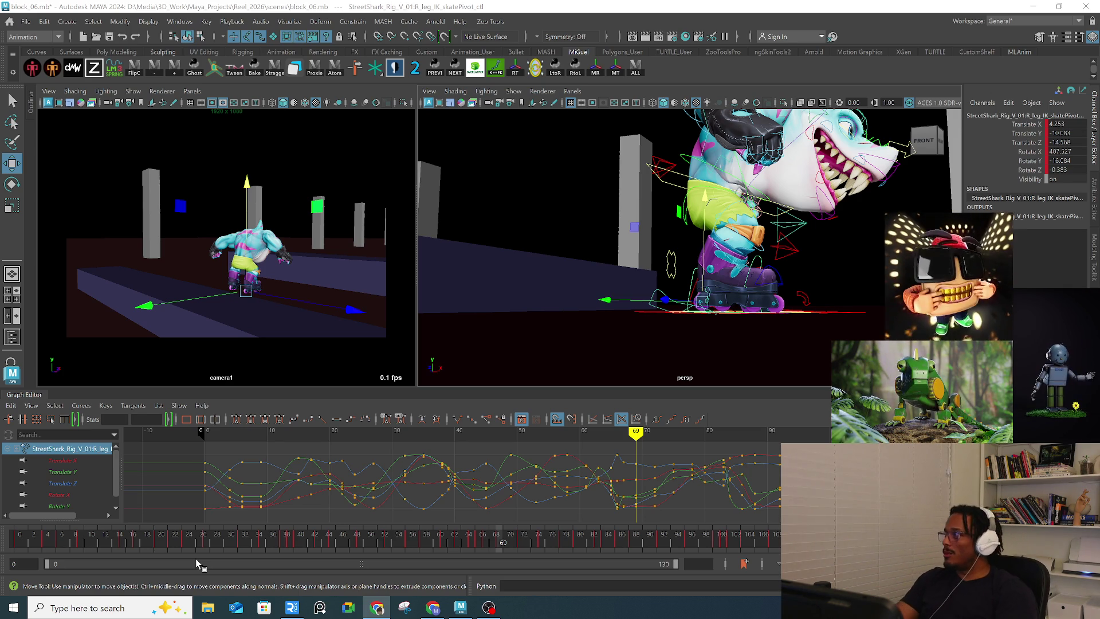
# Step: Play the animation from around frame 20 to watch the shark skate toward the rail
pyautogui.click(157, 549)
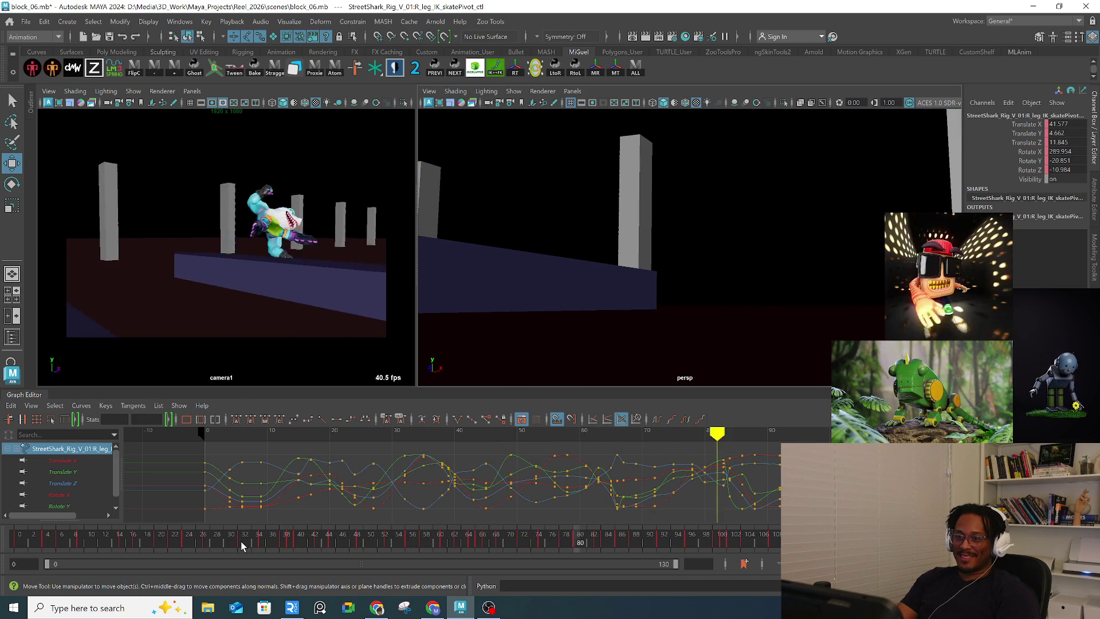
# Step: Scrub to around frame 50, play through the rail jump, then stop at frame 2
pyautogui.moveTo(272, 535)
pyautogui.mouseDown()
pyautogui.moveTo(371, 540)
pyautogui.moveTo(298, 540)
pyautogui.moveTo(433, 521)
pyautogui.moveTo(330, 526)
pyautogui.mouseUp()
pyautogui.hotkey('alt', 'v')
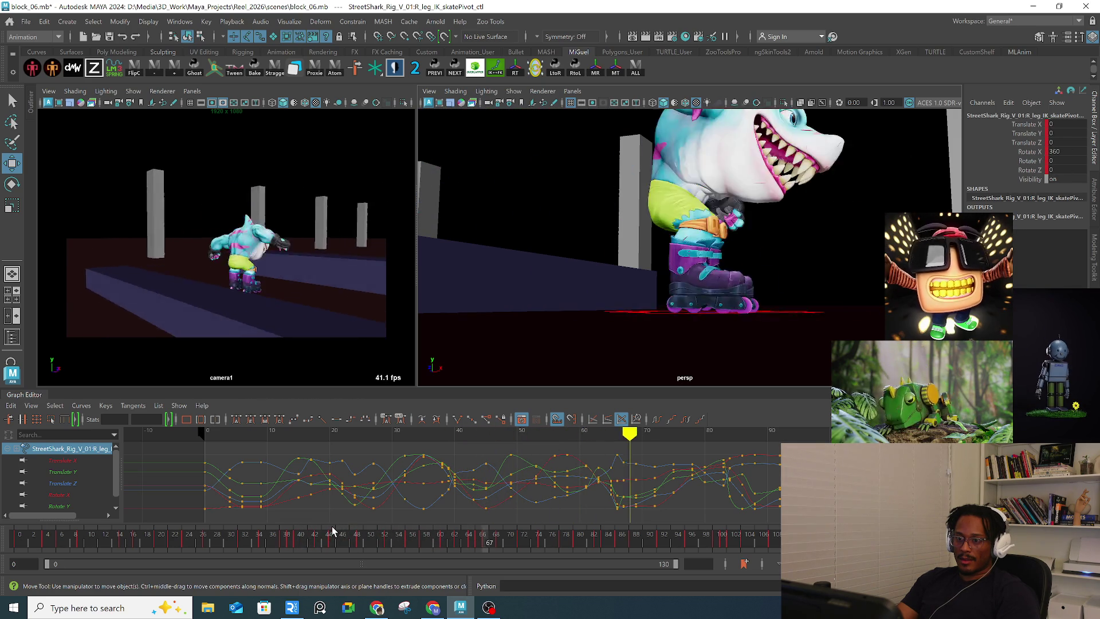
pyautogui.click(353, 541)
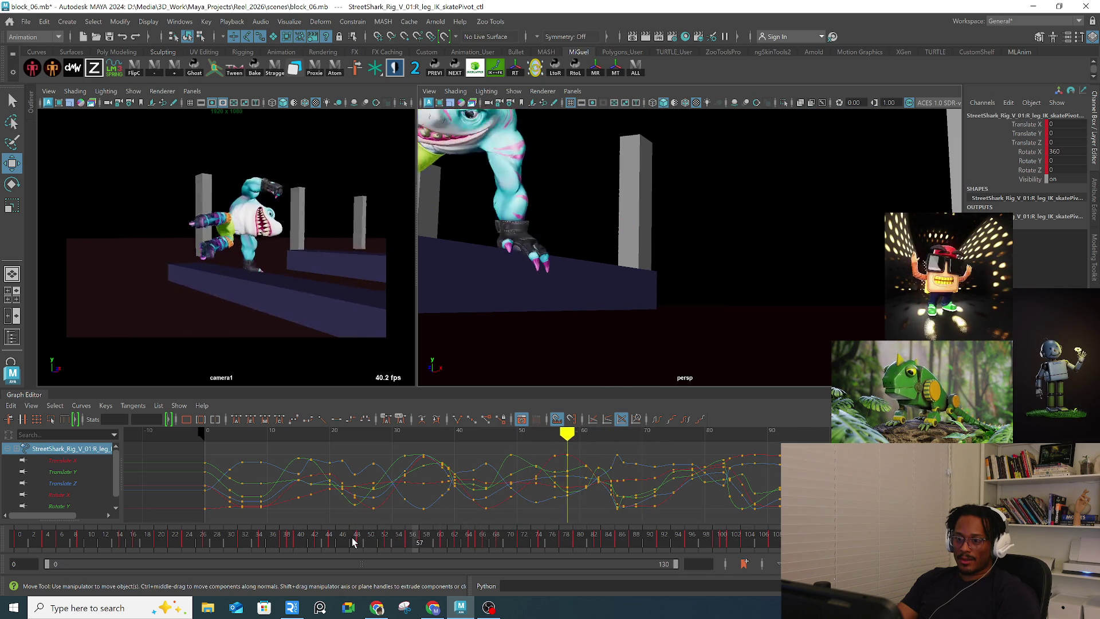
pyautogui.hotkey('alt', 'v')
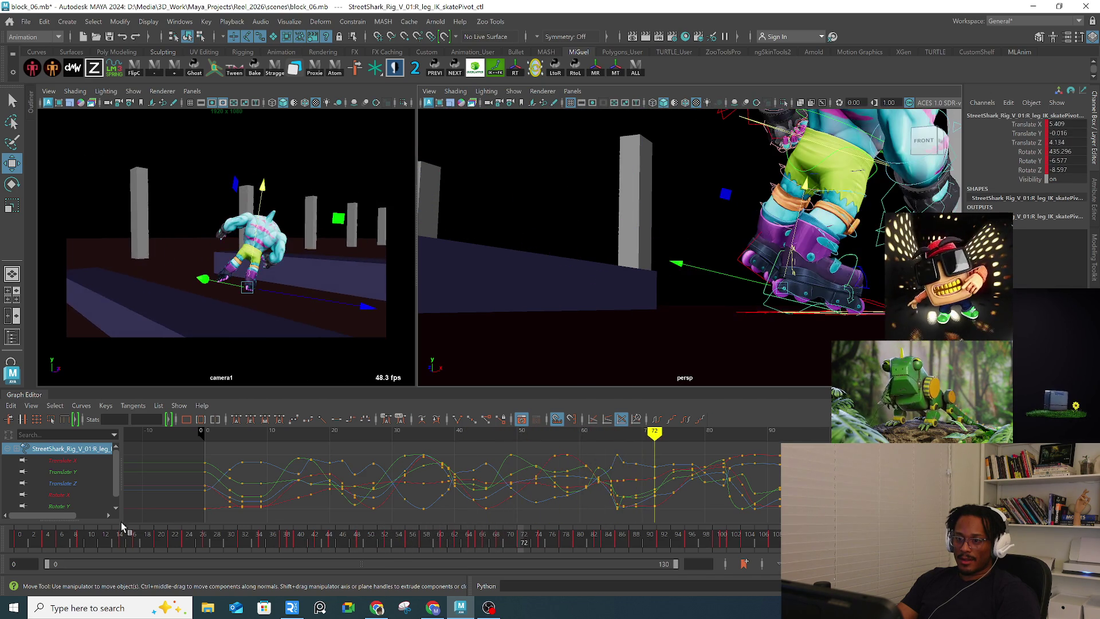
pyautogui.click(33, 541)
# Step: Open the Playblast options and rename the movie file to playblast_test01
pyautogui.rightClick(127, 543)
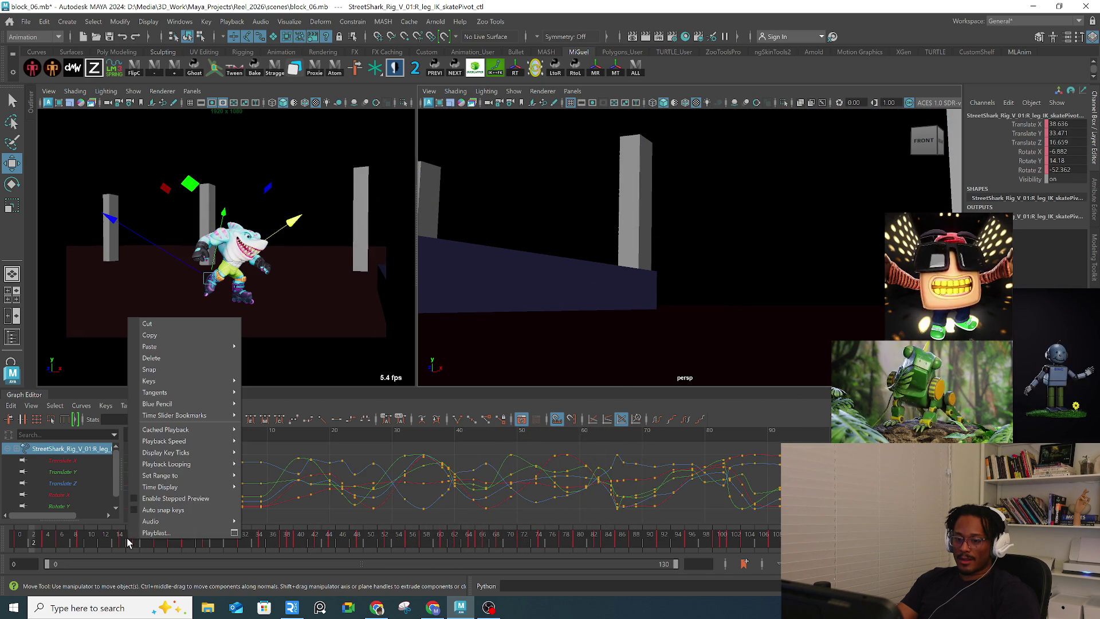
pyautogui.click(234, 533)
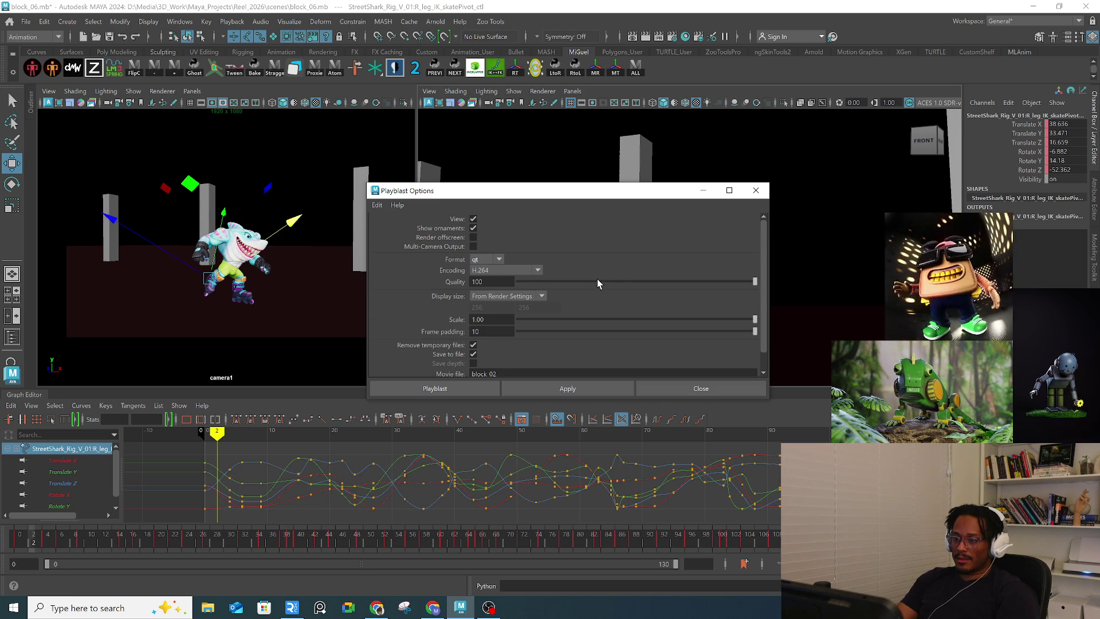
pyautogui.scroll(-2, 597, 281)
pyautogui.click(568, 354)
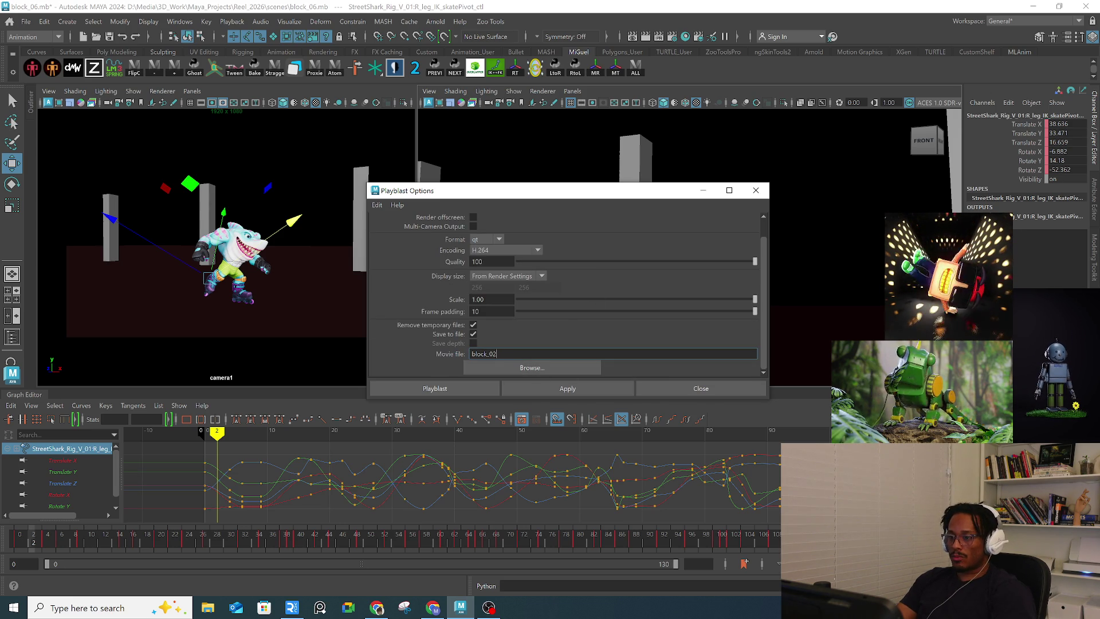
pyautogui.hotkey('ctrl', 'a')
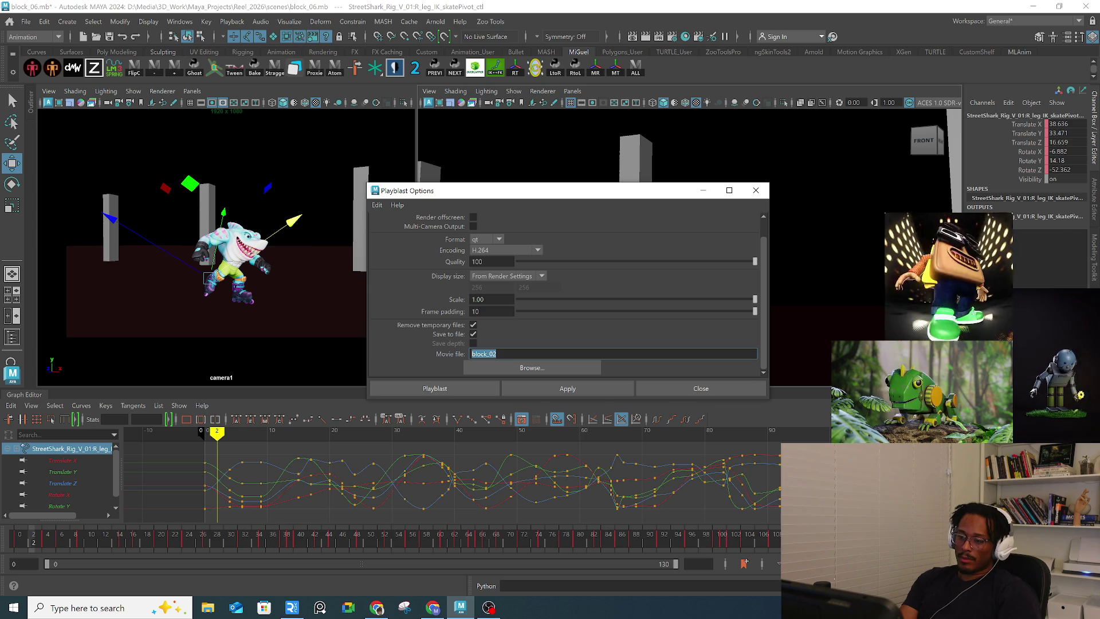
pyautogui.write('street')
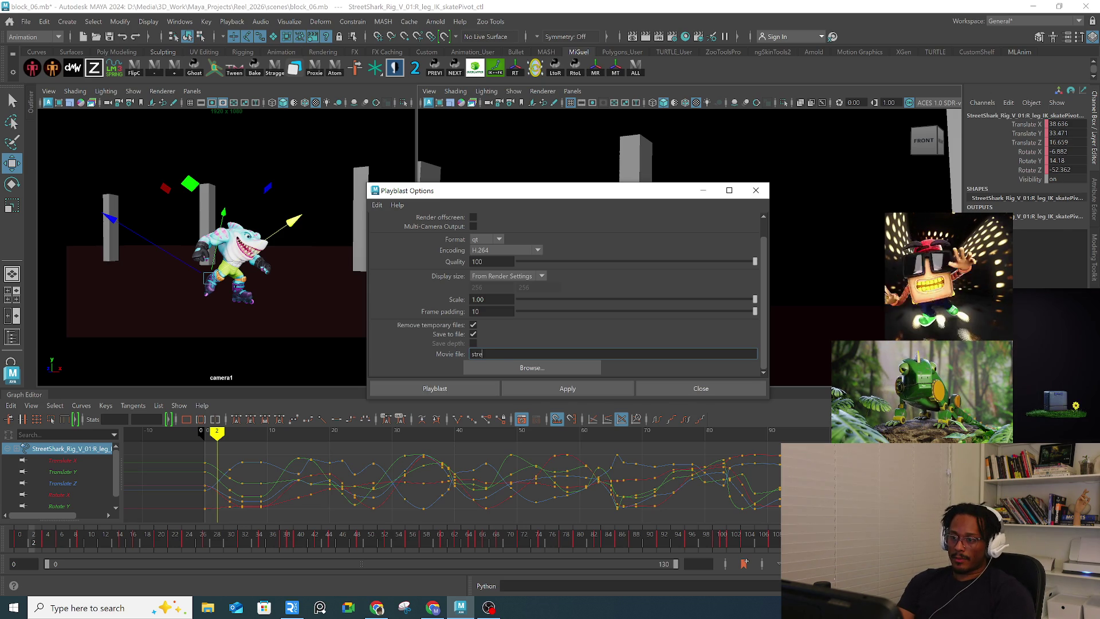
pyautogui.press('BackSpace')
pyautogui.press('BackSpace')
pyautogui.press('BackSpace')
pyautogui.write('playblast_test01')
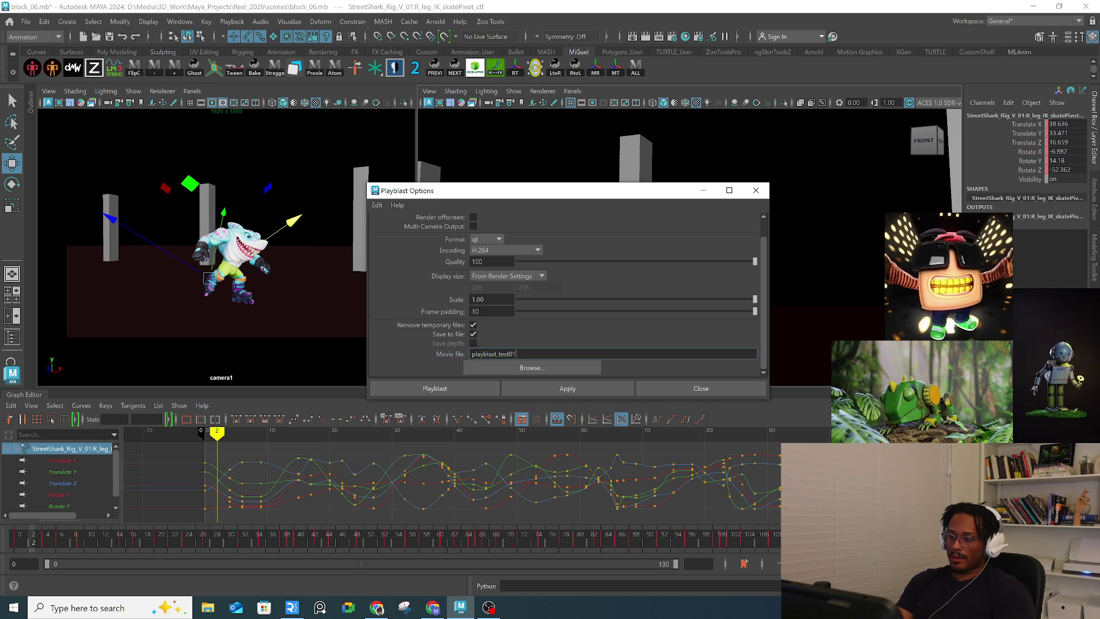
# Step: Check the output movies folder, then record the playblast_test01 playblast
pyautogui.click(531, 370)
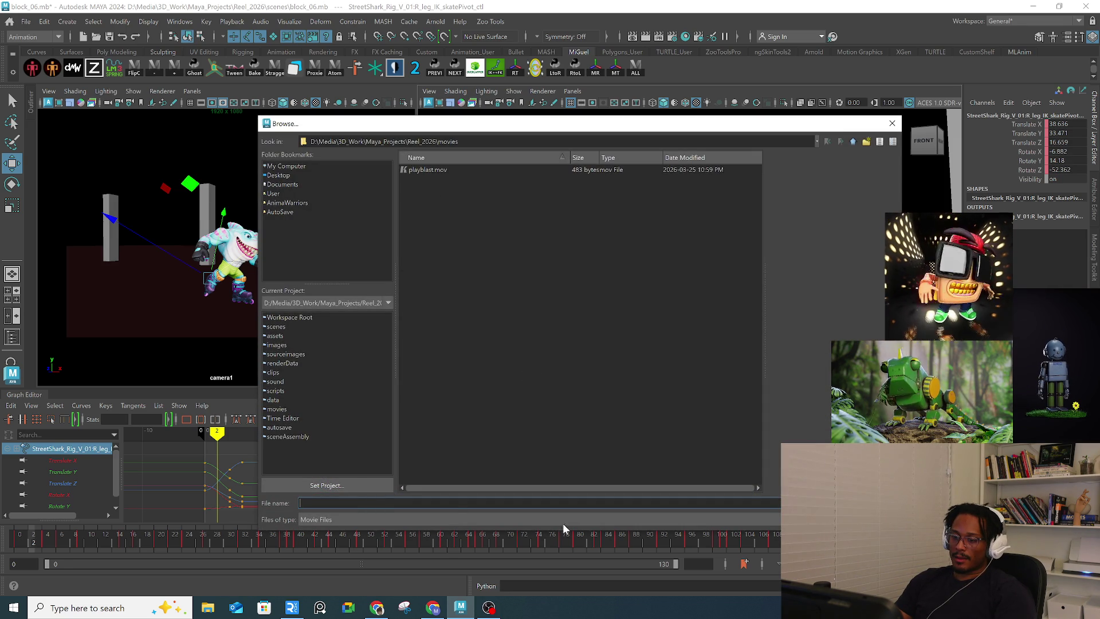
pyautogui.press('Escape')
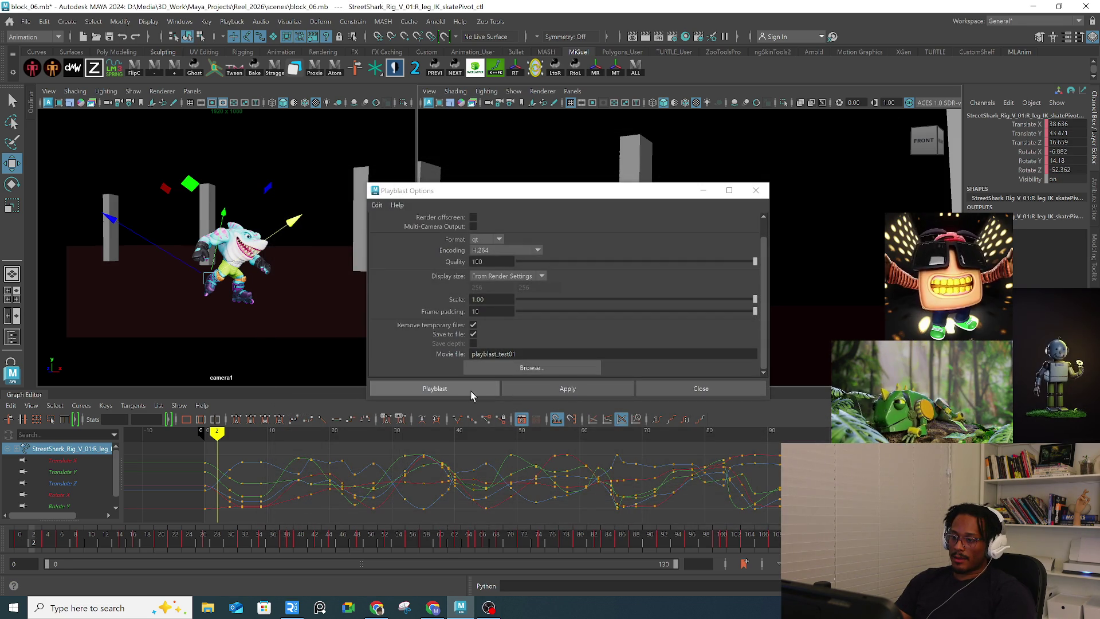
pyautogui.click(457, 393)
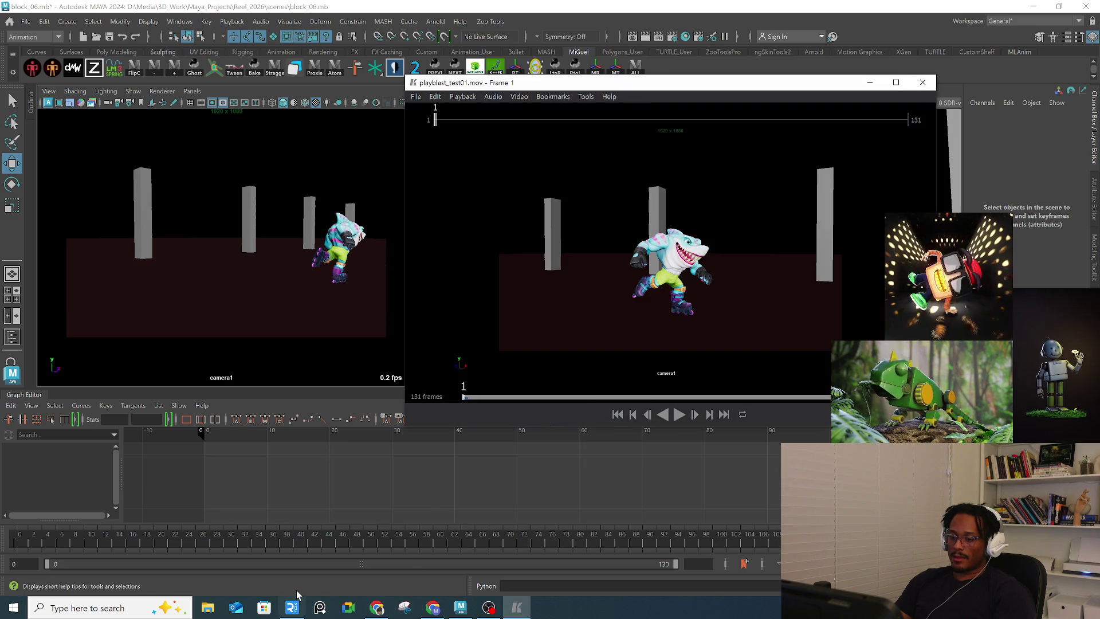
# Step: Play the playblast and rewatch from frames 60, 46, 41, 35 and repeatedly around 24
pyautogui.click(680, 417)
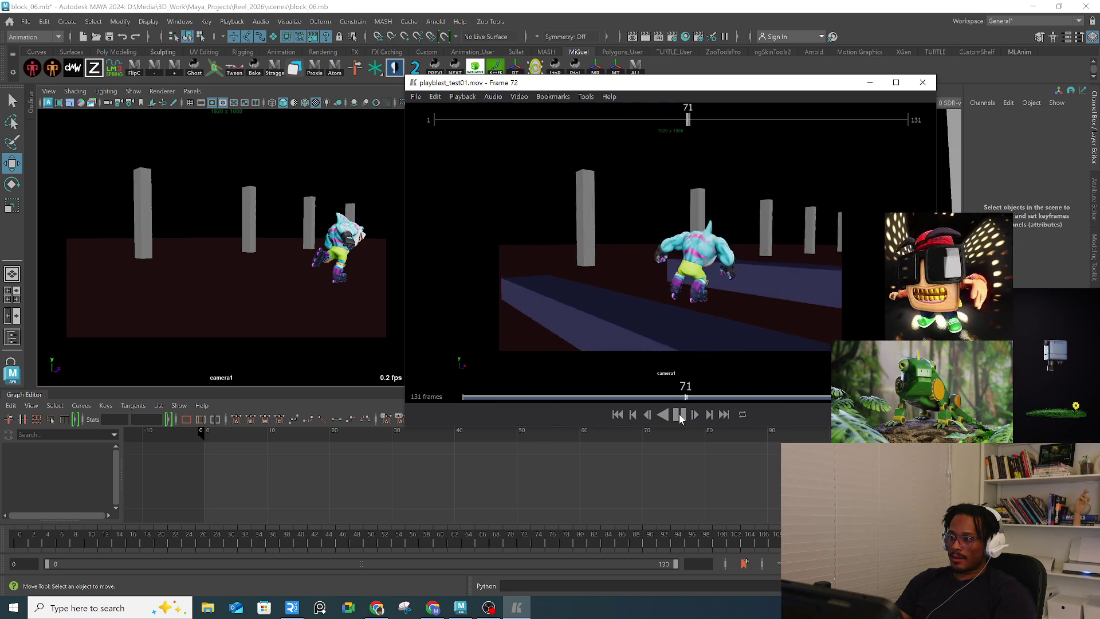
pyautogui.click(653, 395)
pyautogui.click(608, 395)
pyautogui.click(590, 397)
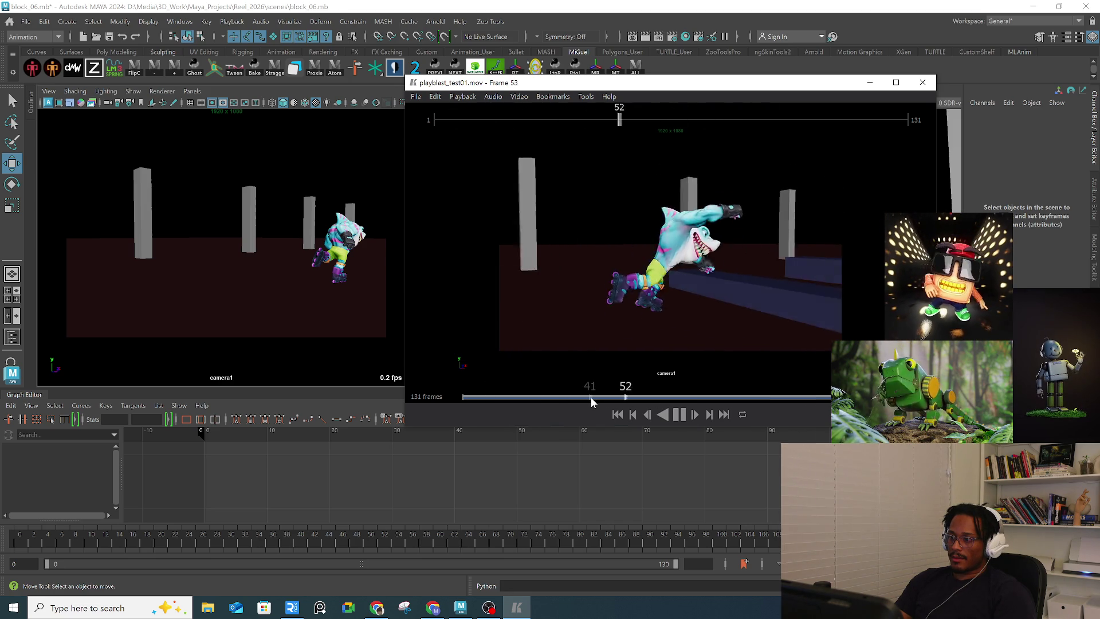
pyautogui.click(571, 397)
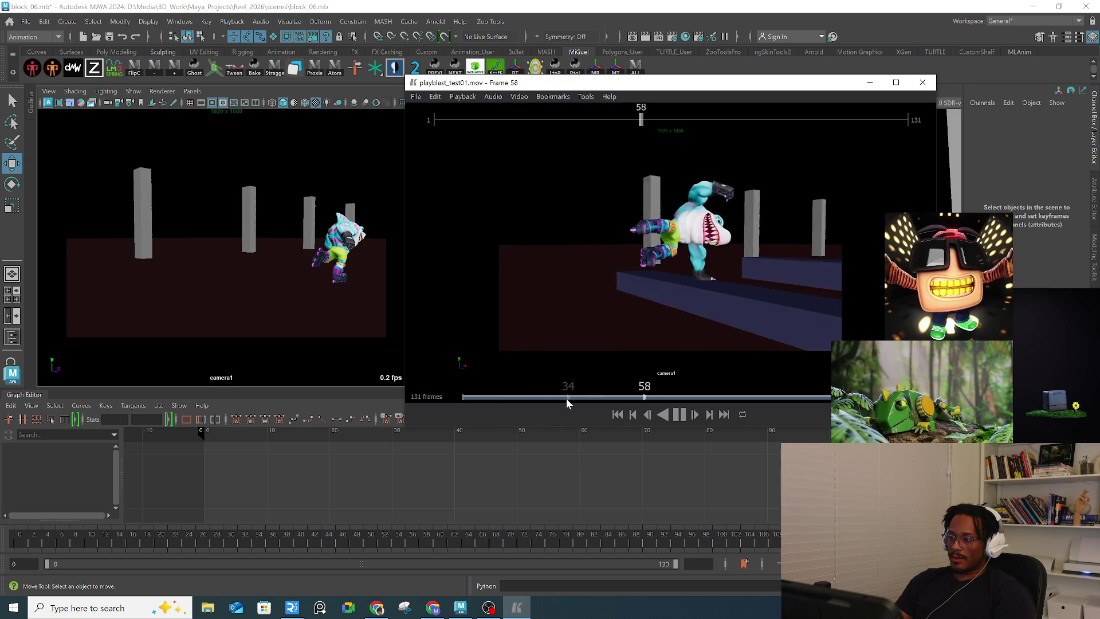
pyautogui.click(532, 396)
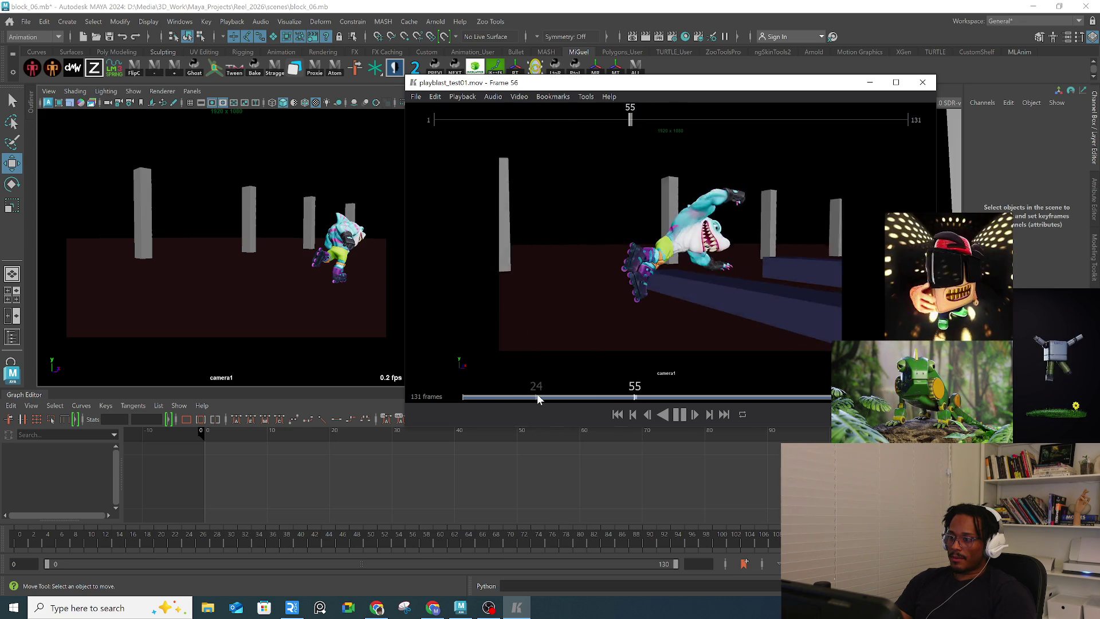
pyautogui.click(537, 396)
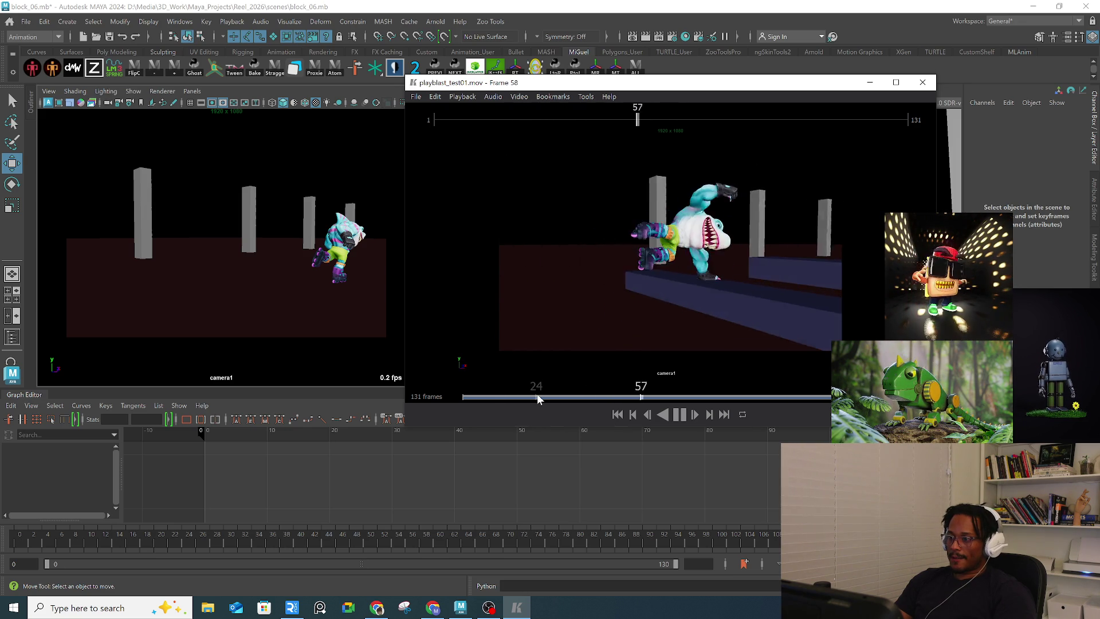
pyautogui.click(538, 397)
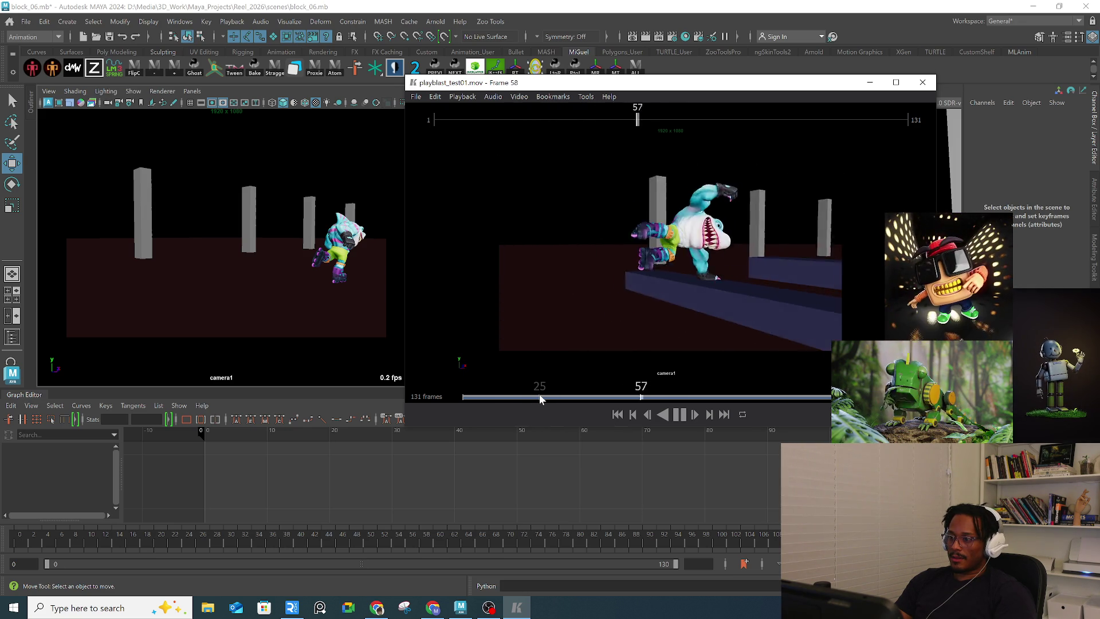
pyautogui.click(539, 397)
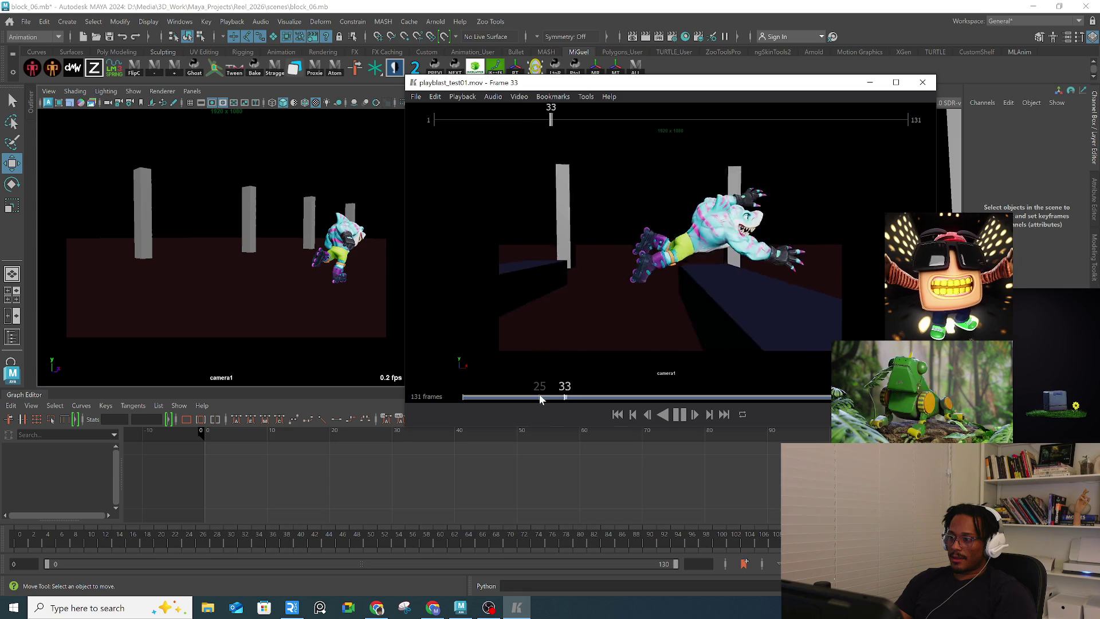
# Step: Restart the playblast several times from near its first frames
pyautogui.click(492, 396)
pyautogui.click(454, 397)
pyautogui.click(464, 396)
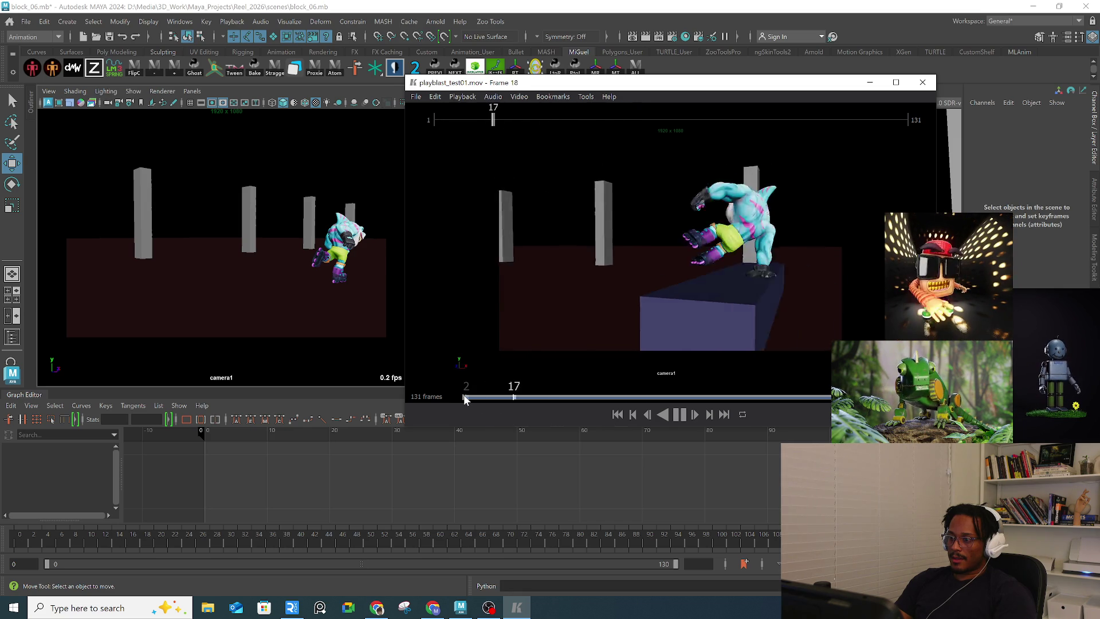
pyautogui.click(464, 396)
pyautogui.click(465, 397)
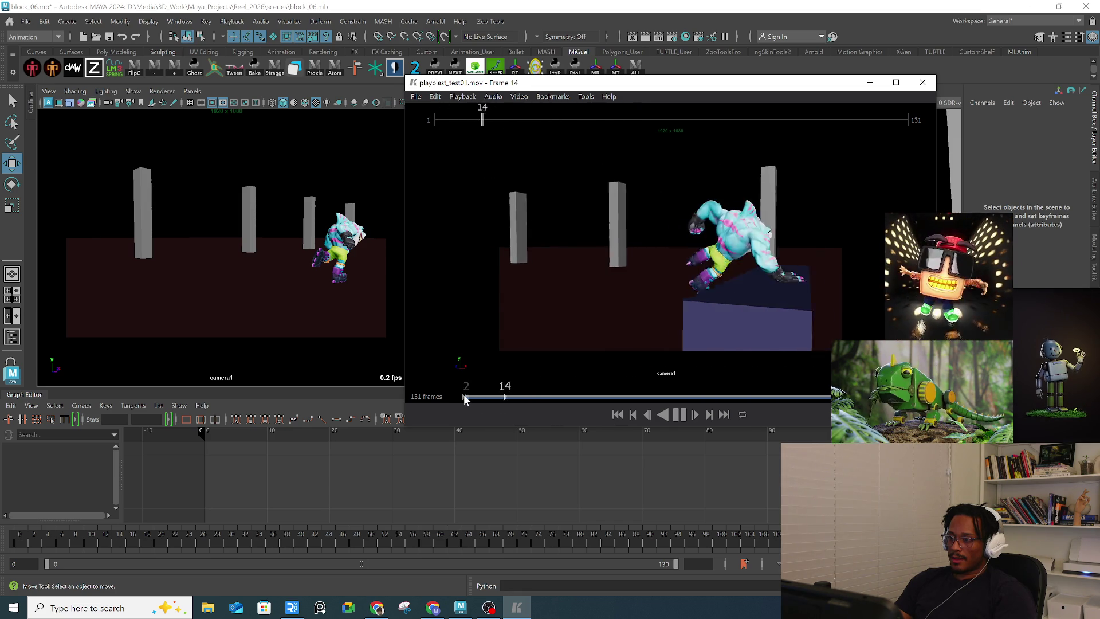
pyautogui.click(464, 397)
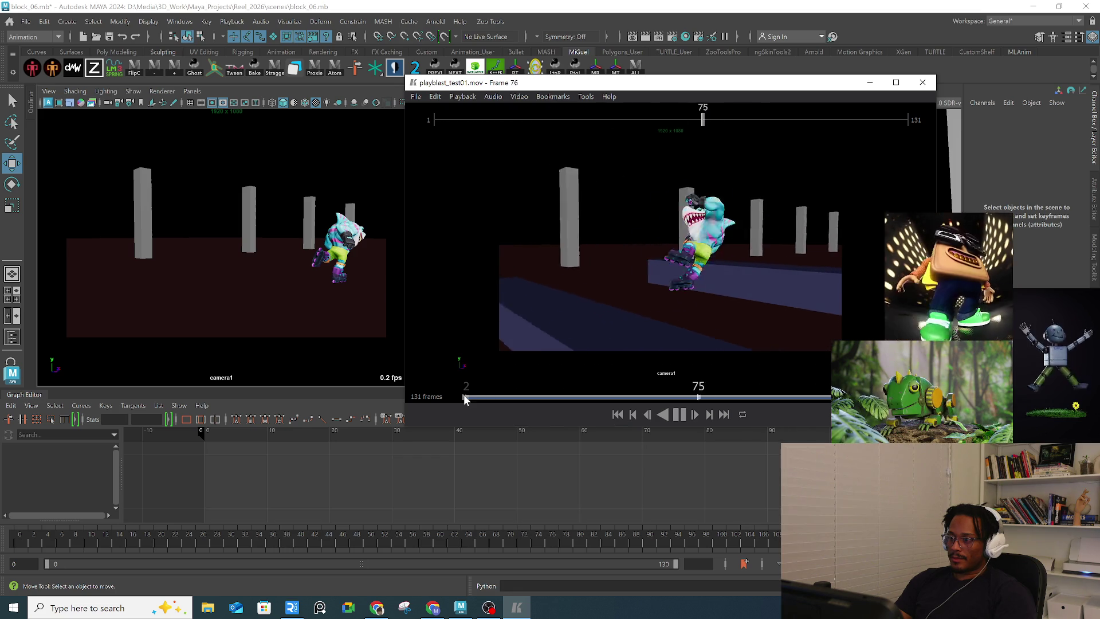
pyautogui.click(464, 397)
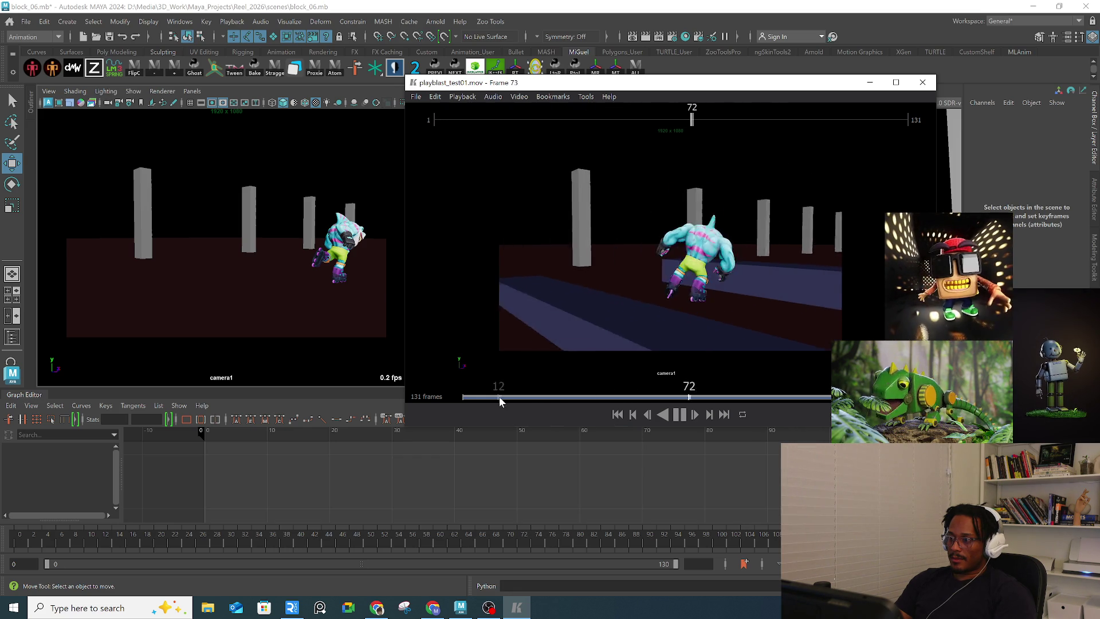
# Step: Scrub around frame 62, resume playback, close the viewer, and scrub Maya to about frame 73
pyautogui.moveTo(624, 400)
pyautogui.mouseDown()
pyautogui.moveTo(728, 396)
pyautogui.moveTo(670, 393)
pyautogui.moveTo(754, 376)
pyautogui.moveTo(658, 387)
pyautogui.mouseUp()
pyautogui.press('space')
pyautogui.press('space')
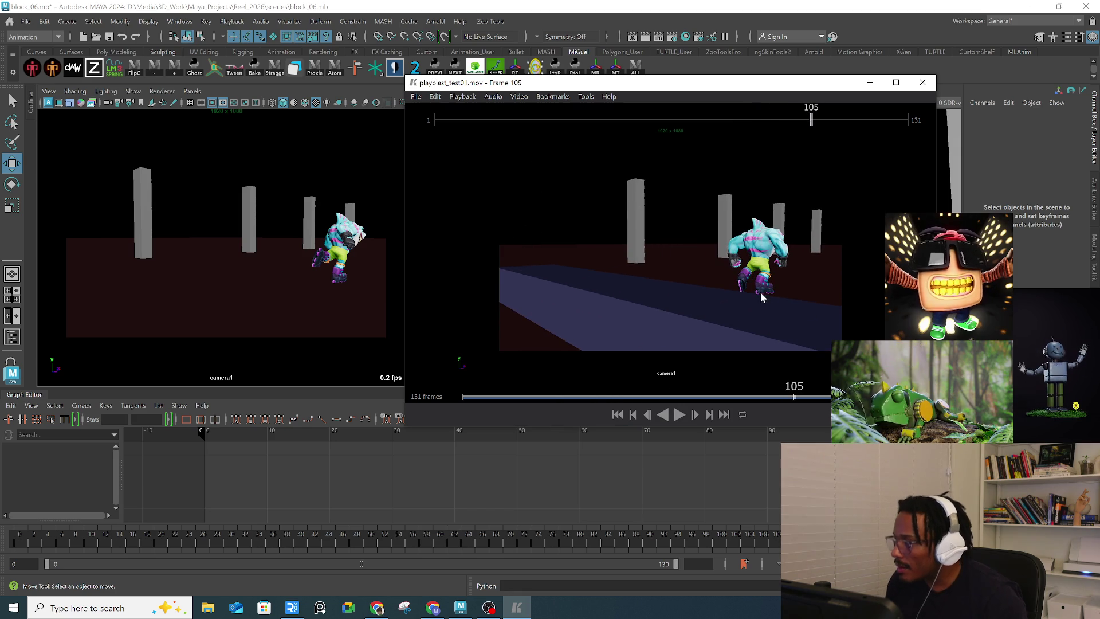
pyautogui.click(922, 82)
pyautogui.click(229, 544)
pyautogui.moveTo(229, 545); pyautogui.dragTo(559, 531)
# Step: Step to frame 77, select and frame the shark's leg tweak control, and orbit the view
pyautogui.press('a')
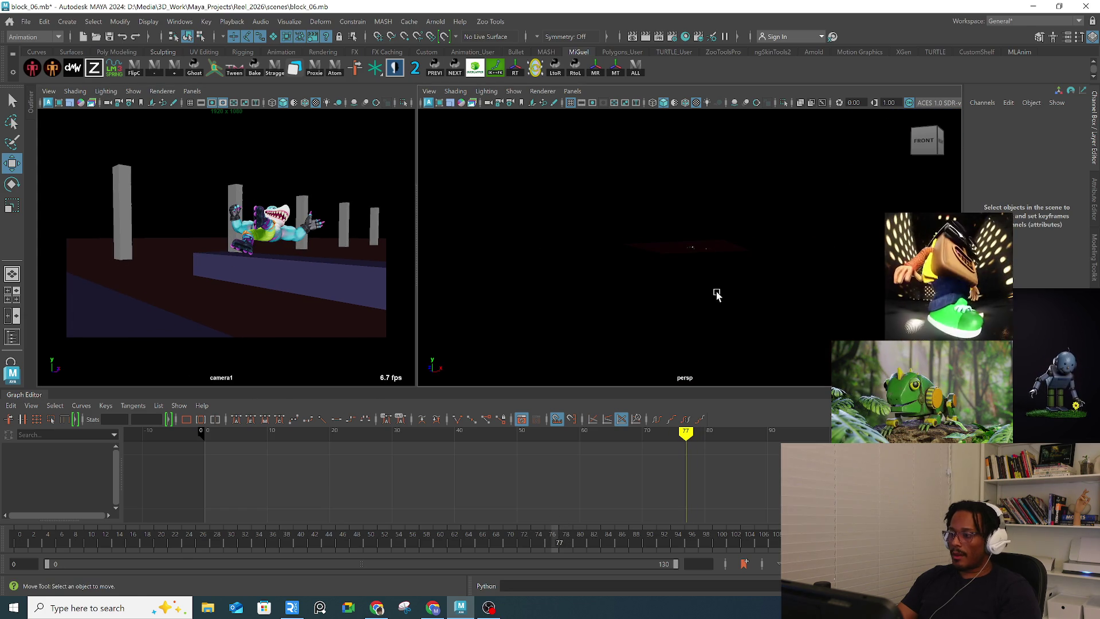
pyautogui.press('q')
pyautogui.click(691, 250)
pyautogui.press('f')
pyautogui.moveTo(691, 251)
pyautogui.keyDown('alt'); pyautogui.mouseDown()
pyautogui.moveTo(701, 281)
pyautogui.moveTo(631, 269)
pyautogui.mouseUp(); pyautogui.keyUp('alt')
# Step: Switch the shelf through Surfaces and Curves to the Poly Modeling tools
pyautogui.click(71, 52)
pyautogui.click(35, 51)
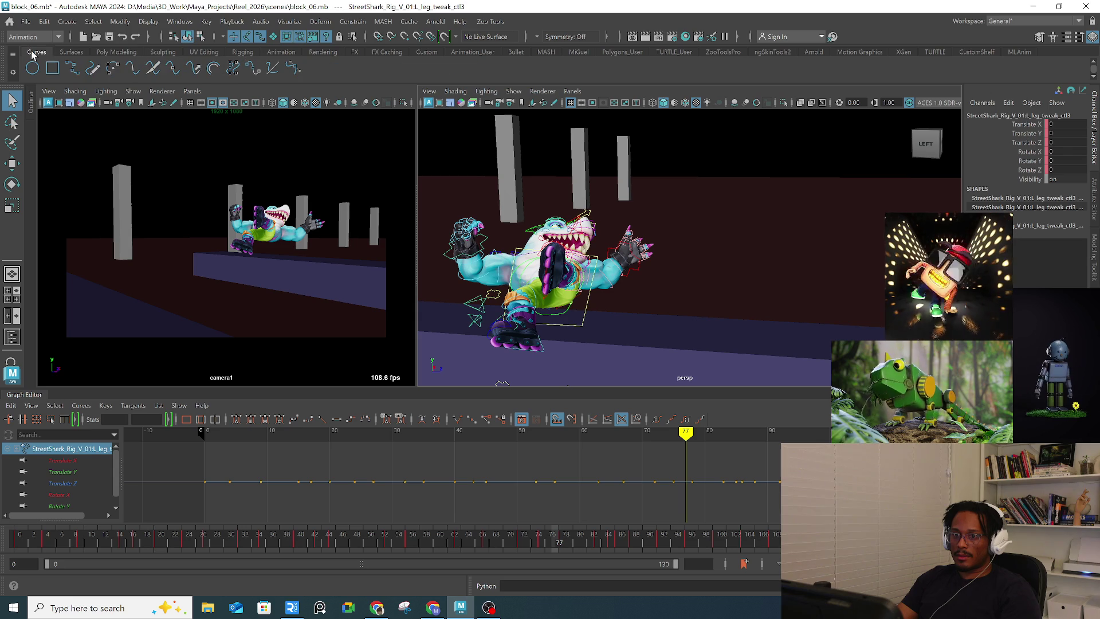
pyautogui.click(121, 51)
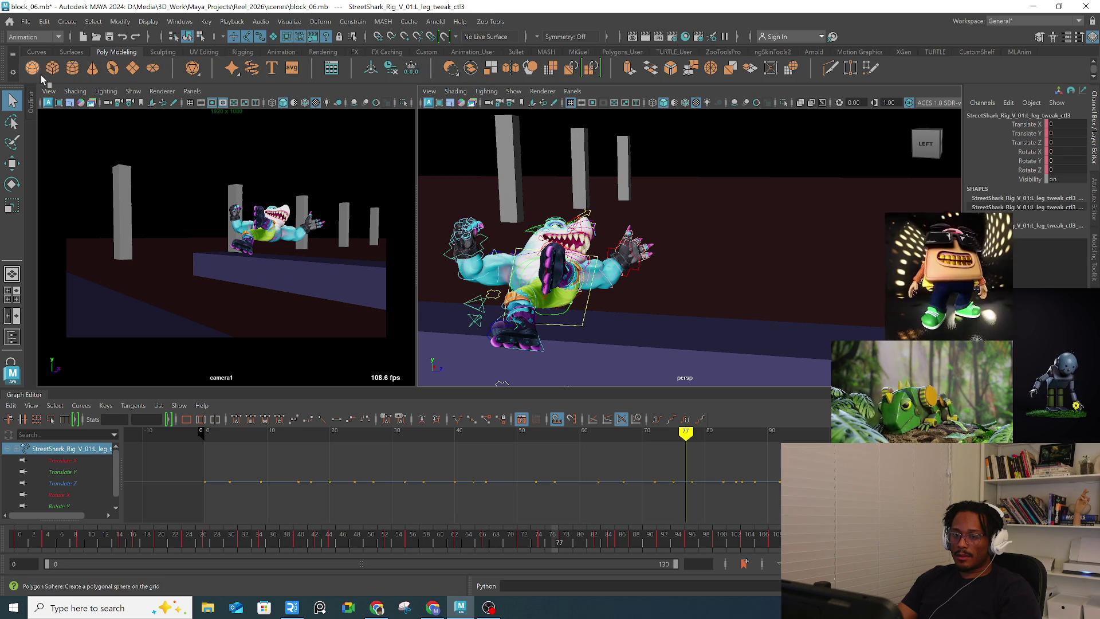
# Step: Create a polygon sphere and match its translation to the shark's IK wrist control
pyautogui.click(33, 68)
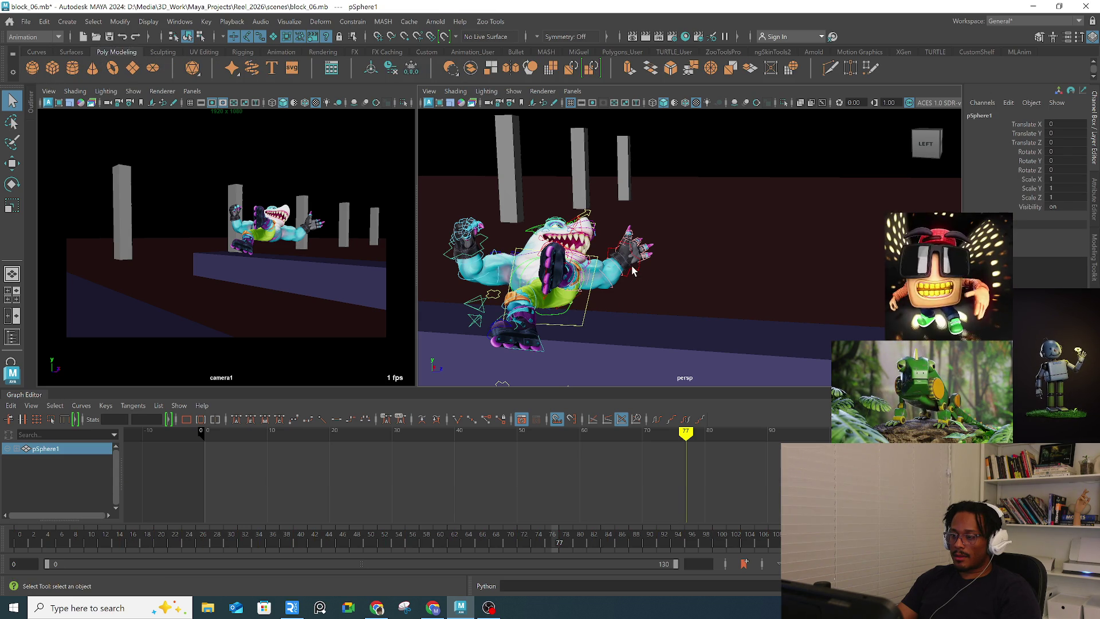
pyautogui.keyDown('alt'); pyautogui.moveTo(633, 275); pyautogui.dragTo(656, 259); pyautogui.keyUp('alt')
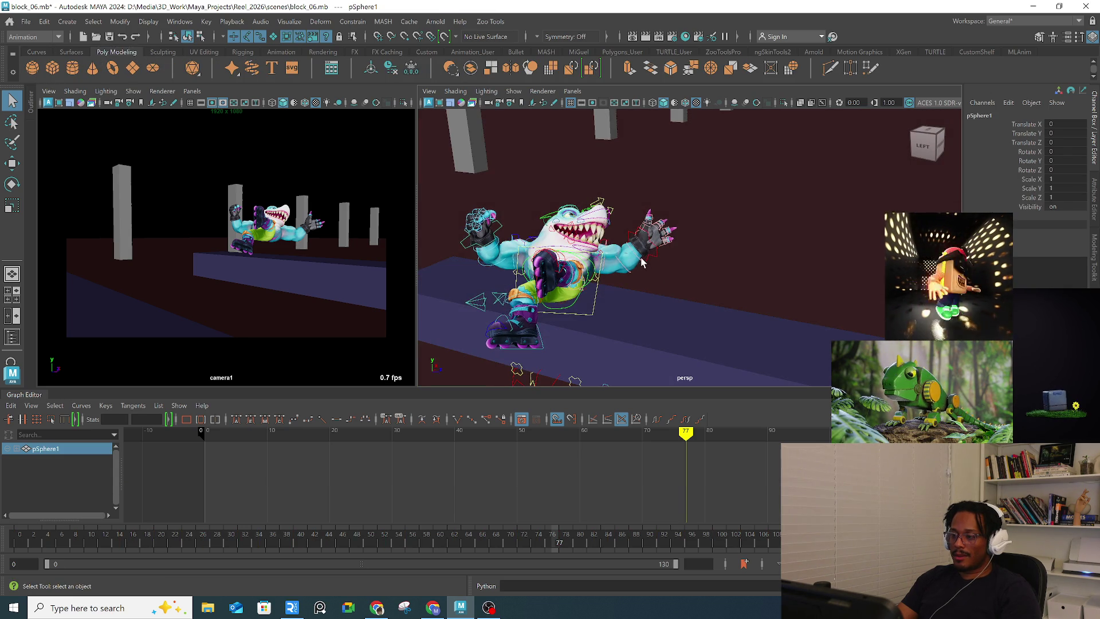
pyautogui.click(656, 259)
pyautogui.click(117, 22)
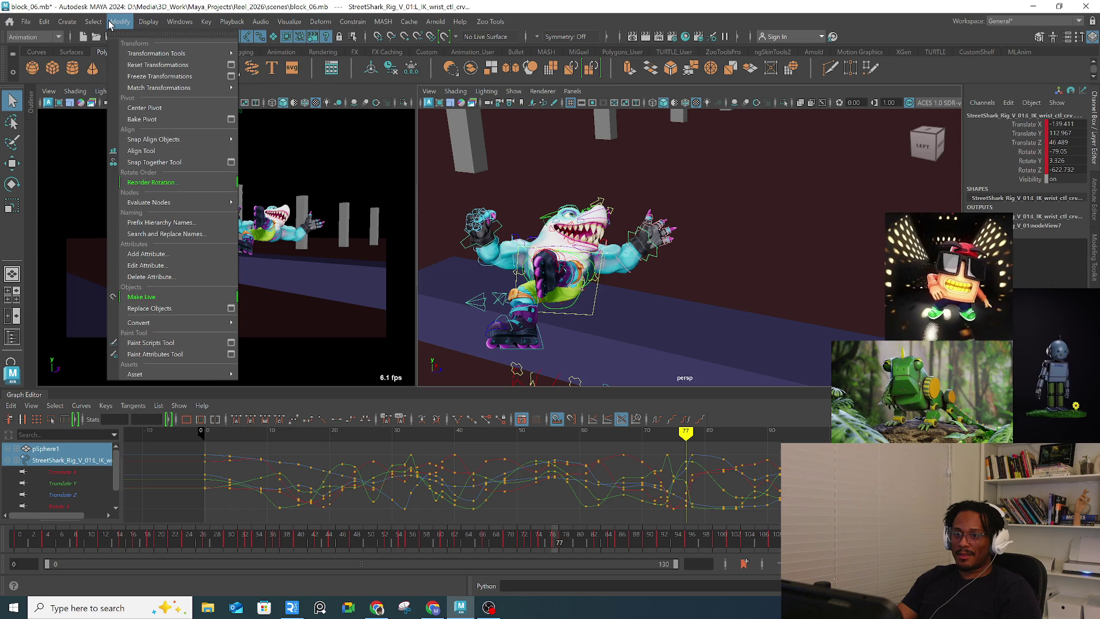
pyautogui.moveTo(172, 53)
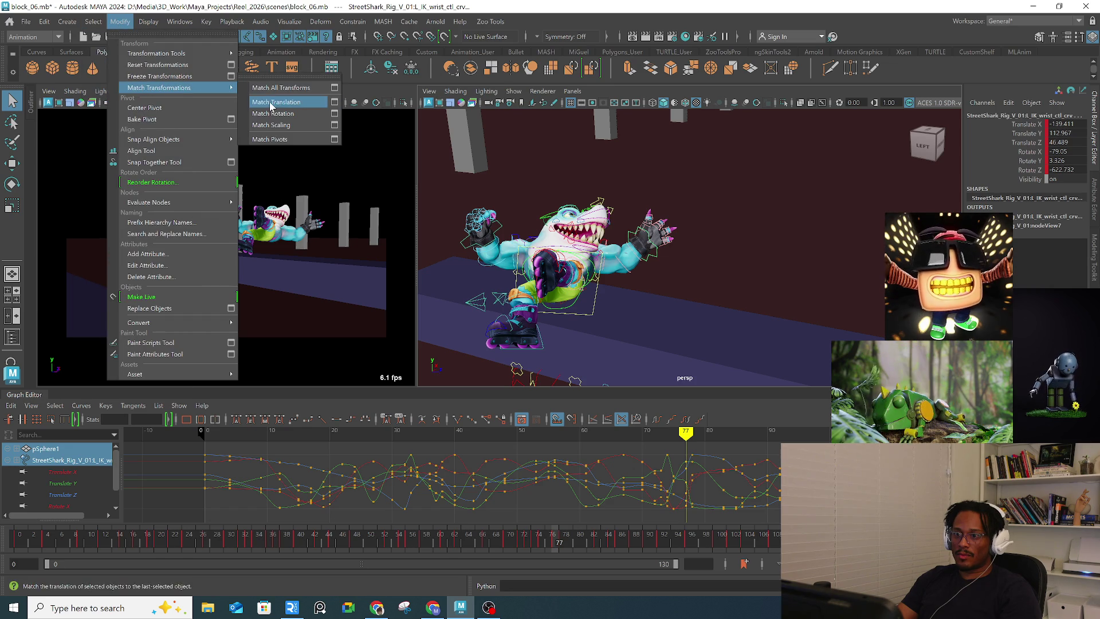
pyautogui.click(313, 133)
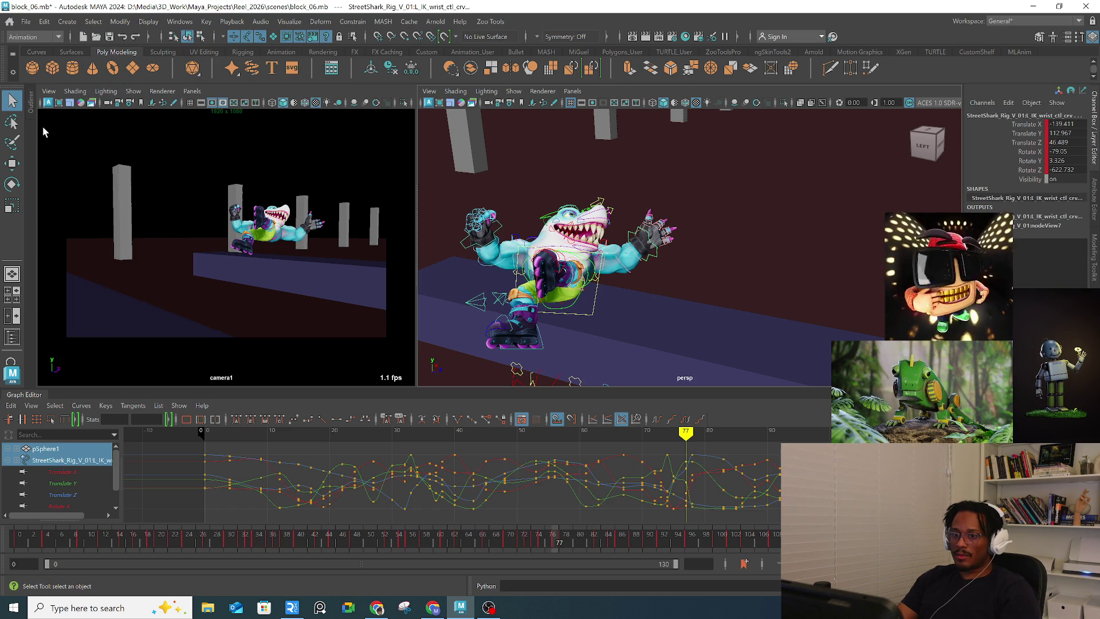
# Step: Select pSphere1 in the Outliner and scale it up about 30 times
pyautogui.click(31, 109)
pyautogui.click(82, 311)
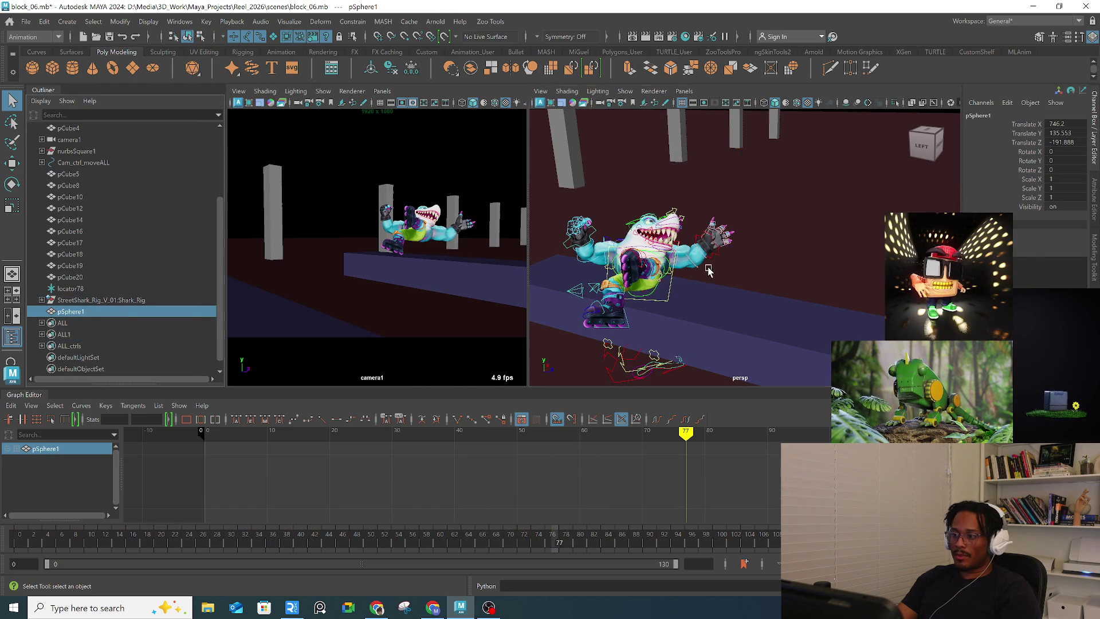
pyautogui.press('w')
pyautogui.press('r')
pyautogui.moveTo(711, 244)
pyautogui.mouseDown()
pyautogui.moveTo(752, 246)
pyautogui.moveTo(687, 189)
pyautogui.mouseUp()
pyautogui.scroll(5, 752, 245)
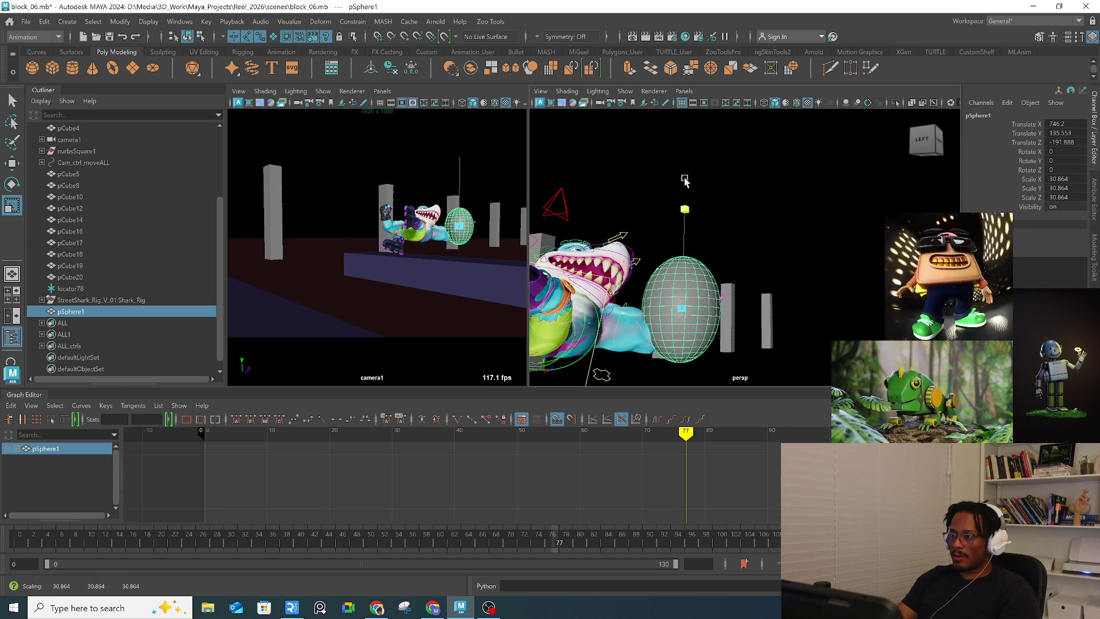
pyautogui.moveTo(745, 298)
pyautogui.keyDown('alt'); pyautogui.mouseDown()
pyautogui.moveTo(770, 329)
pyautogui.moveTo(688, 265)
pyautogui.moveTo(709, 298)
pyautogui.moveTo(749, 297)
pyautogui.moveTo(712, 275)
pyautogui.moveTo(762, 246)
pyautogui.moveTo(752, 135)
pyautogui.moveTo(739, 166)
pyautogui.moveTo(691, 175)
pyautogui.moveTo(690, 255)
pyautogui.moveTo(732, 253)
pyautogui.moveTo(672, 213)
pyautogui.moveTo(719, 191)
pyautogui.moveTo(874, 246)
pyautogui.mouseUp(); pyautogui.keyUp('alt')
# Step: Rotate and tilt the sphere into place, then delete it
pyautogui.press('e')
pyautogui.press('w')
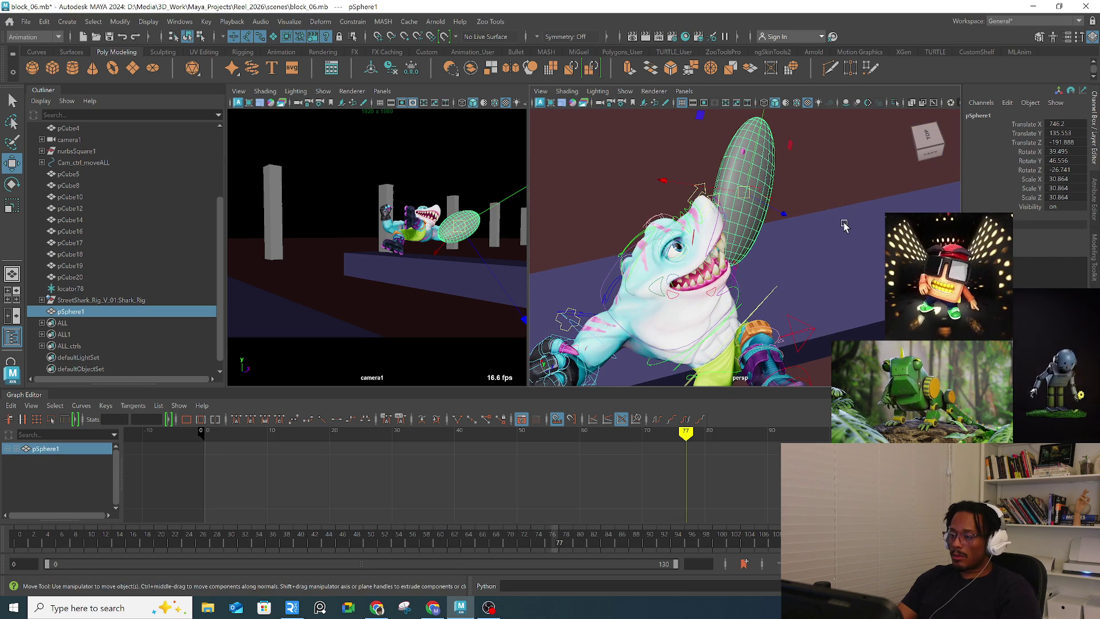
pyautogui.press('Delete')
# Step: Create a new polygon cube, pCube21, and frame the view on it
pyautogui.click(52, 69)
pyautogui.press('f')
pyautogui.scroll(-3, 784, 256)
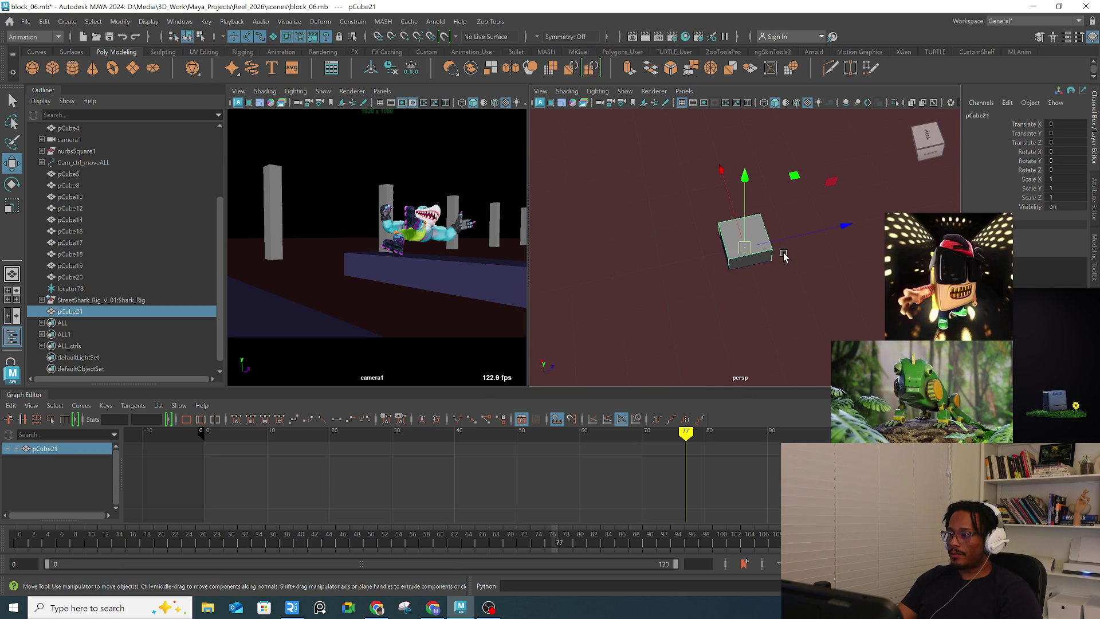
# Step: Zoom out, select and frame the shark's neck control, then switch to the YouTube window
pyautogui.scroll(-3, 762, 205)
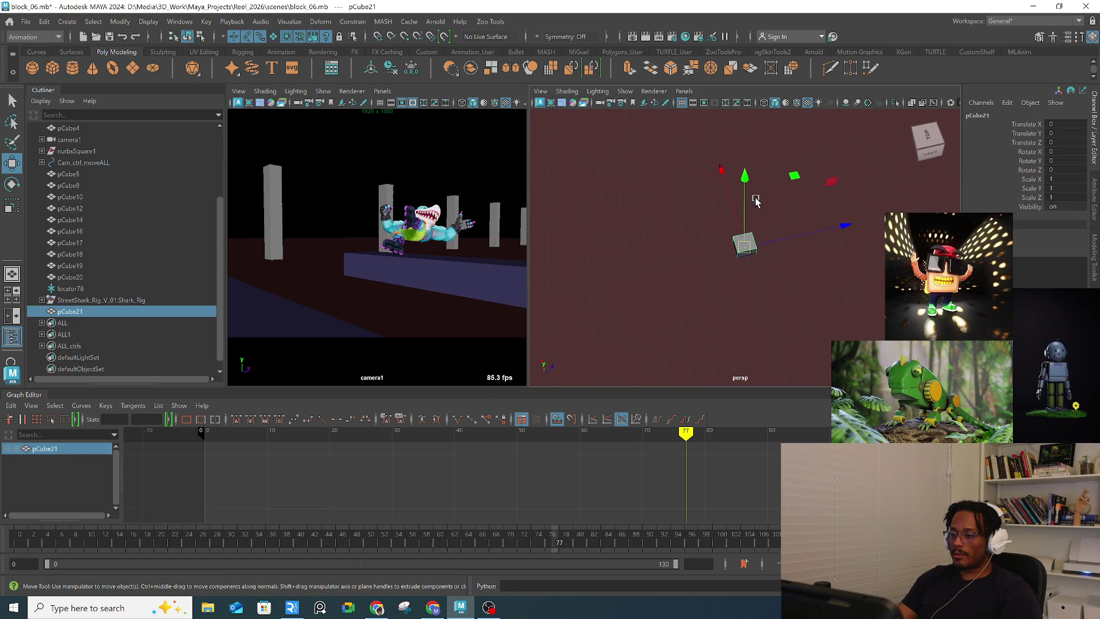
pyautogui.scroll(-10, 683, 182)
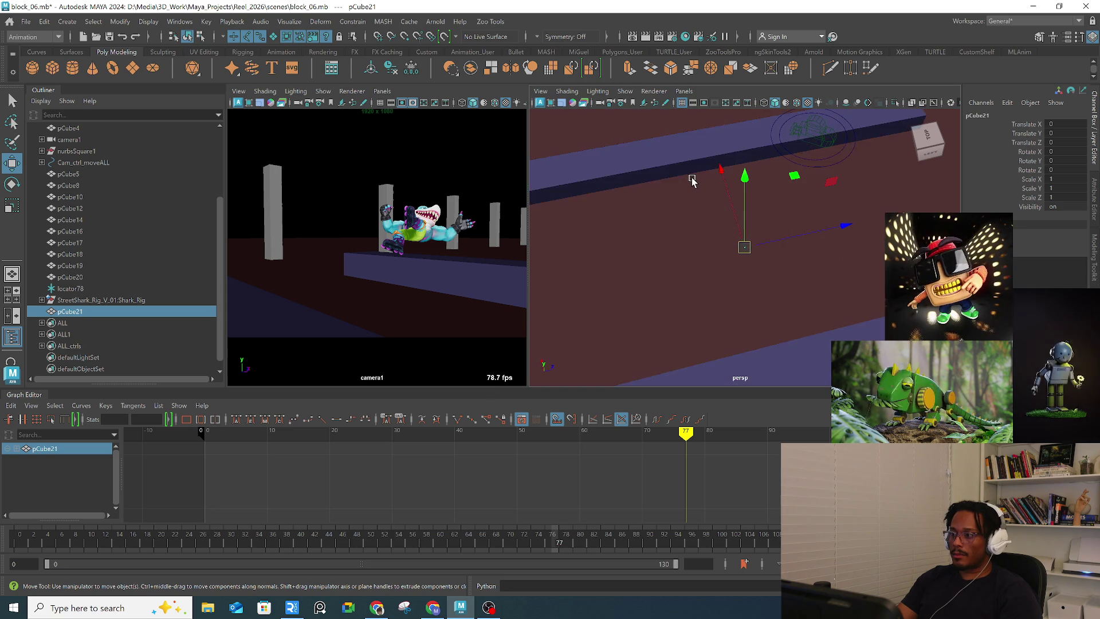
pyautogui.click(695, 174)
pyautogui.press('f')
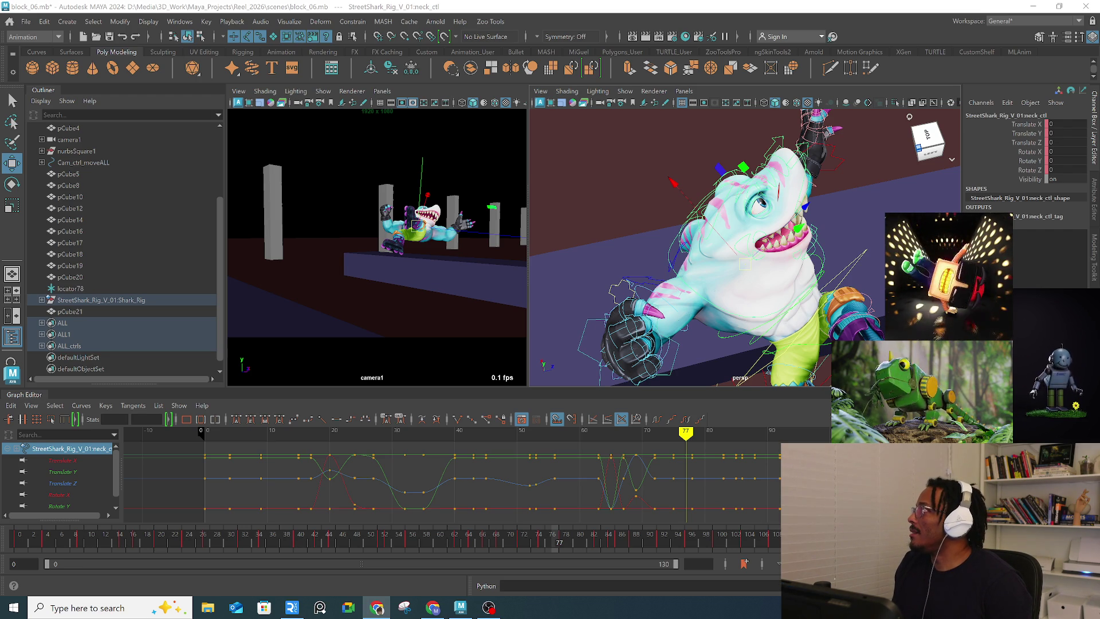
pyautogui.hotkey('alt', 'Tab')
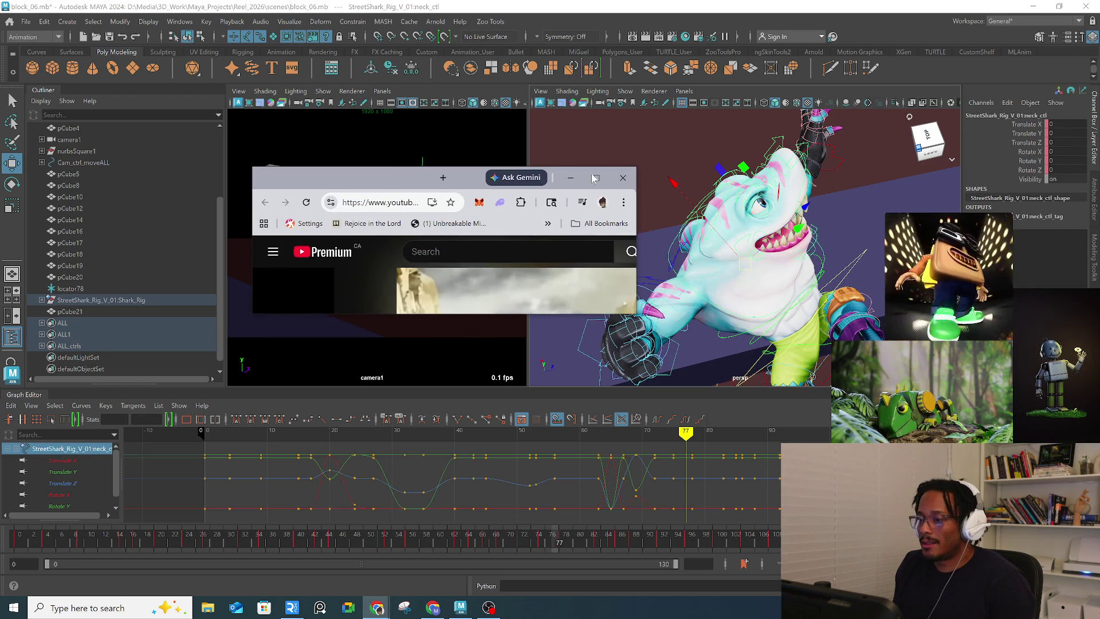
# Step: Maximize the browser and play and pause the Ryuga clip, stopping at 0:26 and the close-up
pyautogui.press('super+Up')
pyautogui.click(339, 269)
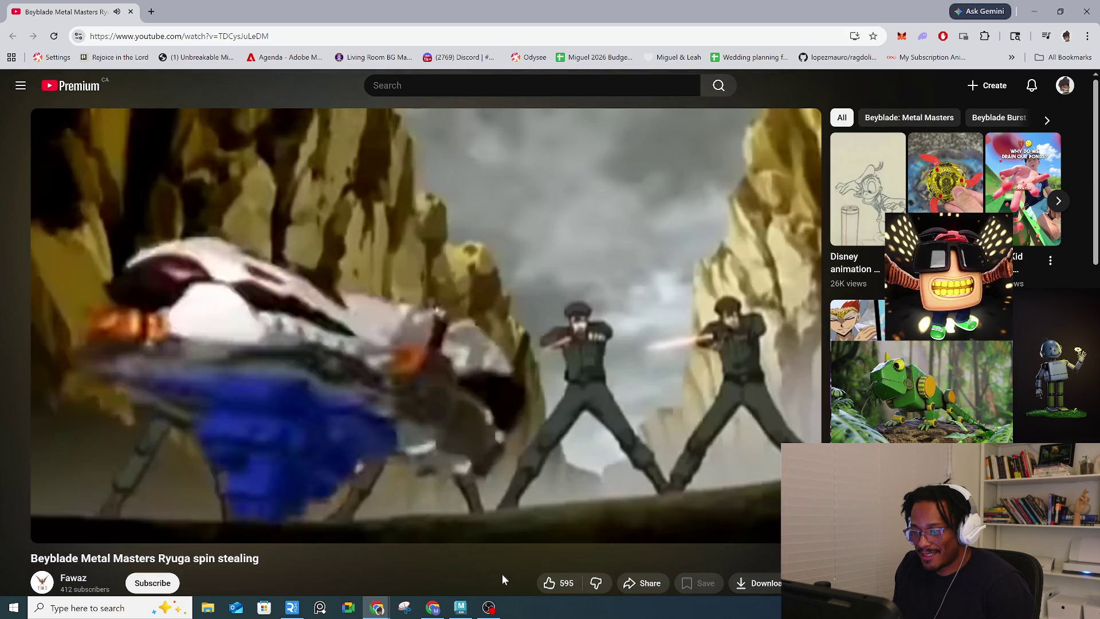
pyautogui.click(447, 365)
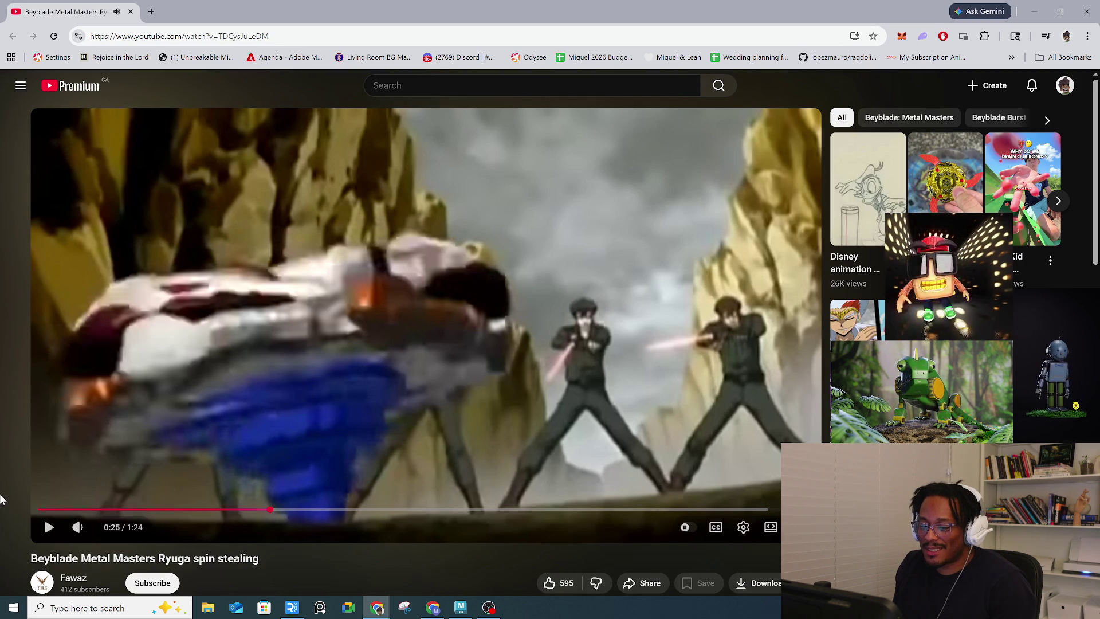
pyautogui.click(47, 527)
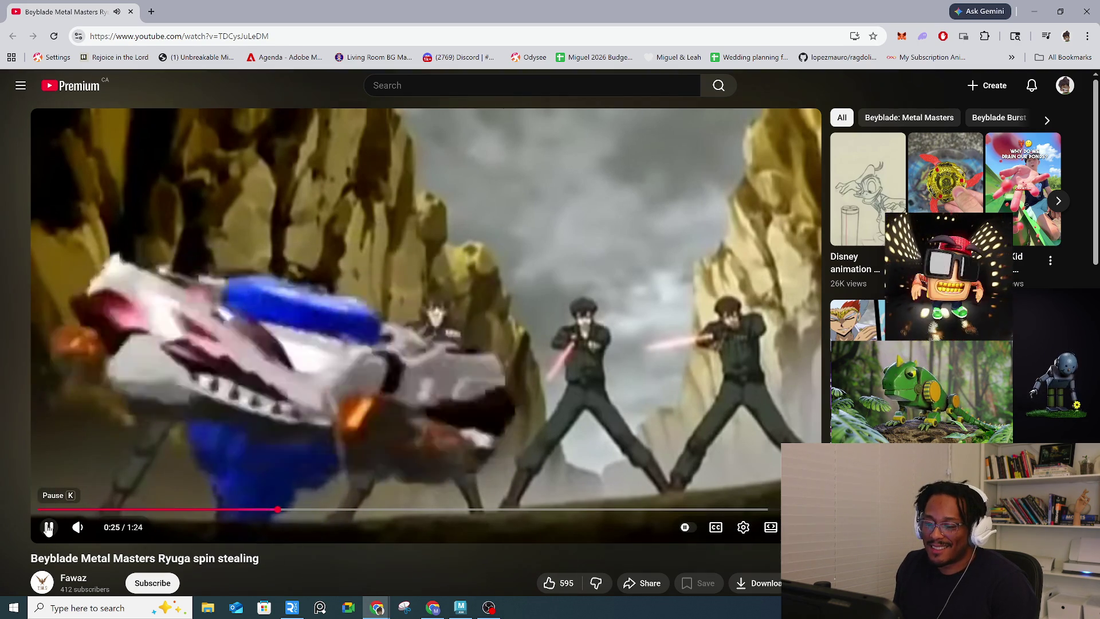
pyautogui.click(47, 528)
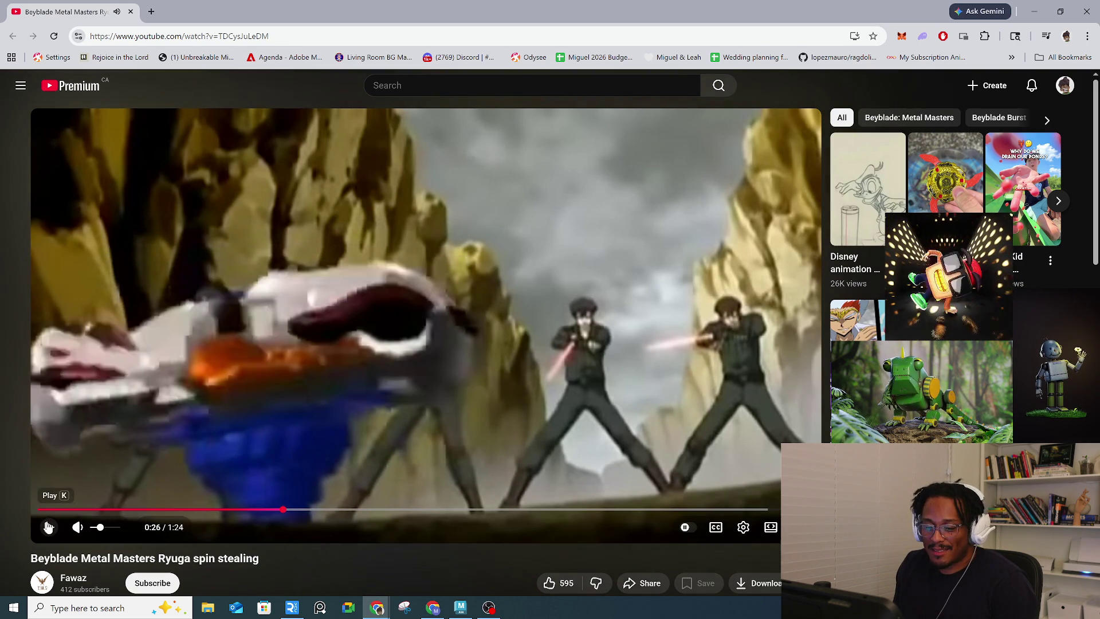
pyautogui.click(49, 527)
pyautogui.click(48, 527)
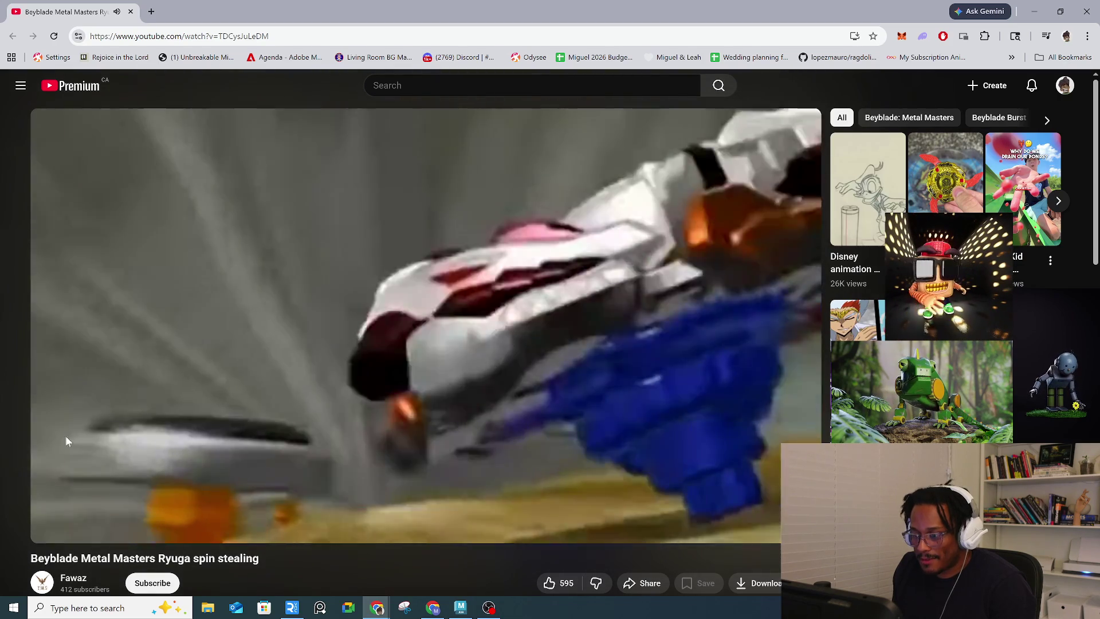
pyautogui.click(497, 334)
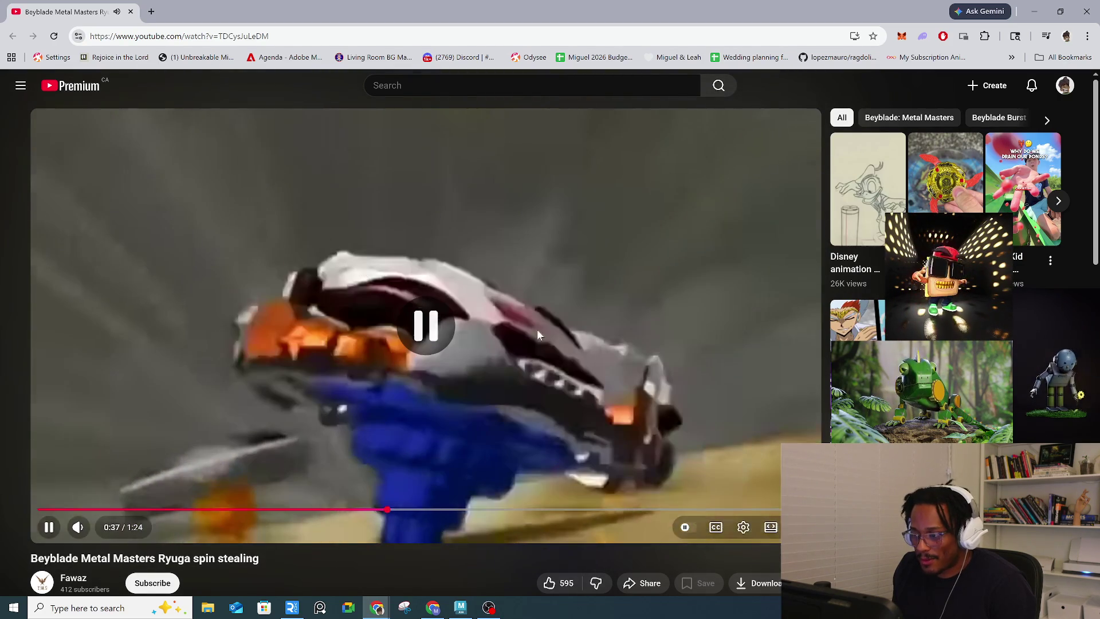
# Step: Open the video quality options, close them unchanged, and let the clip resume
pyautogui.click(764, 496)
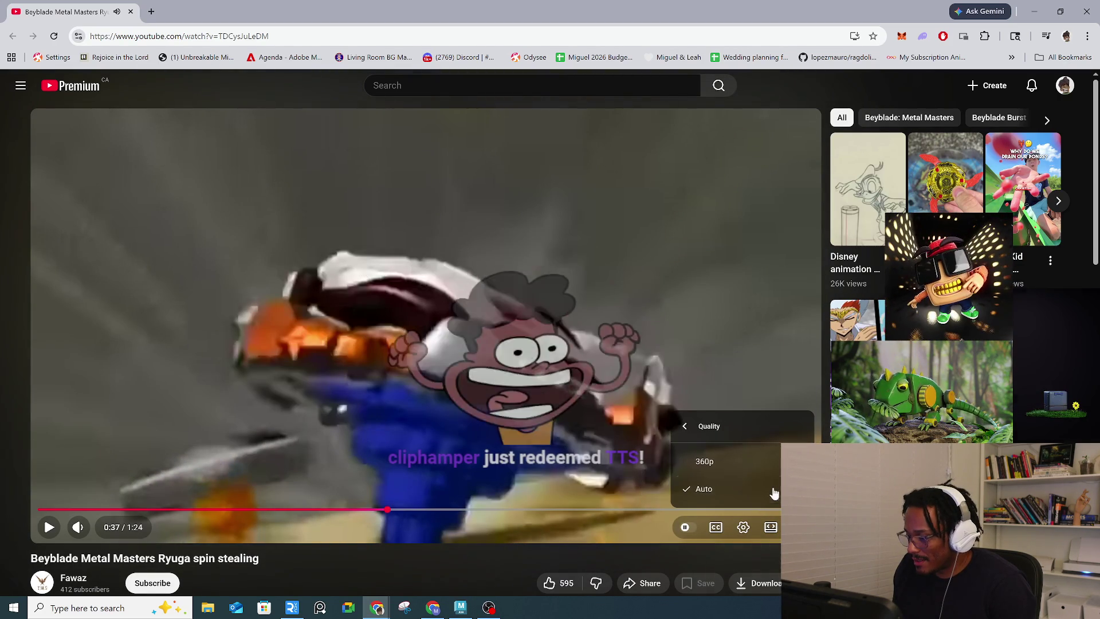
pyautogui.click(48, 526)
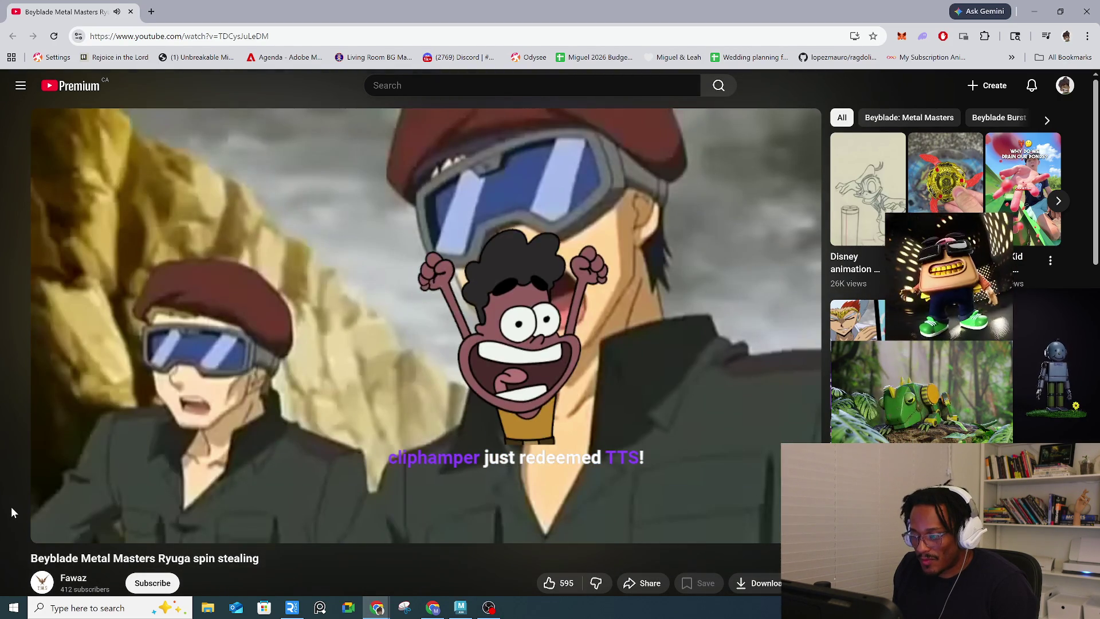
pyautogui.scroll(-2, 13, 502)
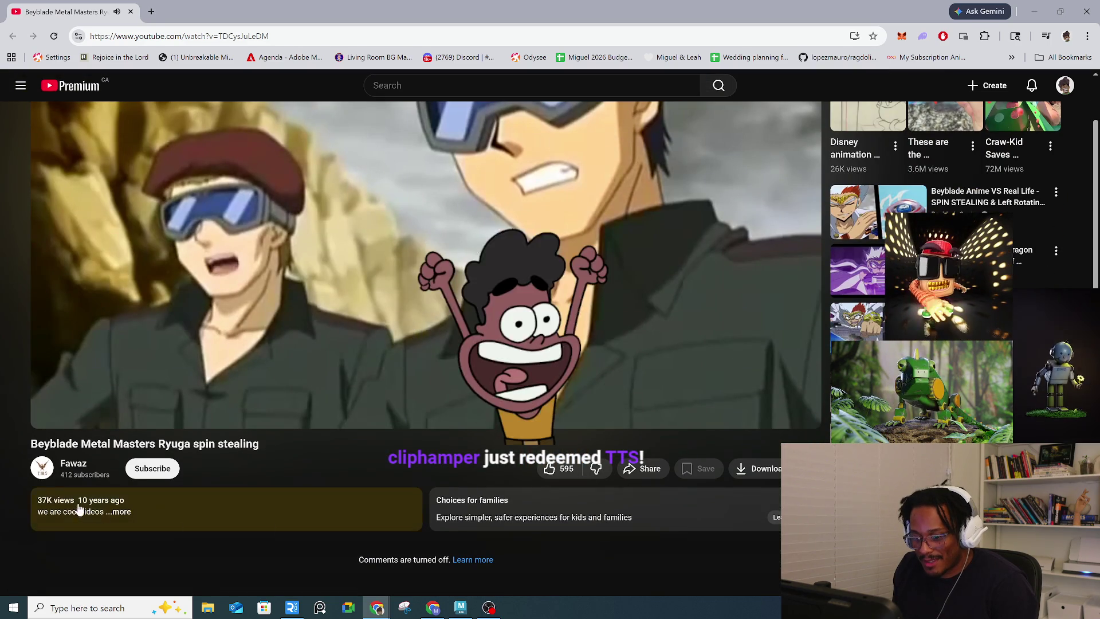
pyautogui.scroll(2, 11, 506)
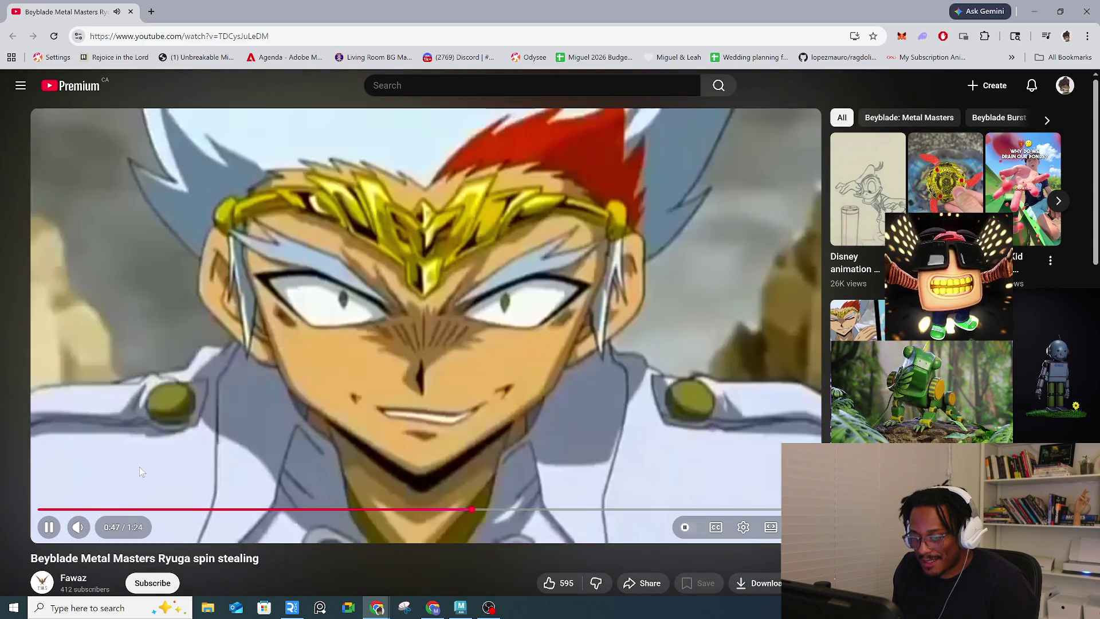
pyautogui.moveTo(139, 467)
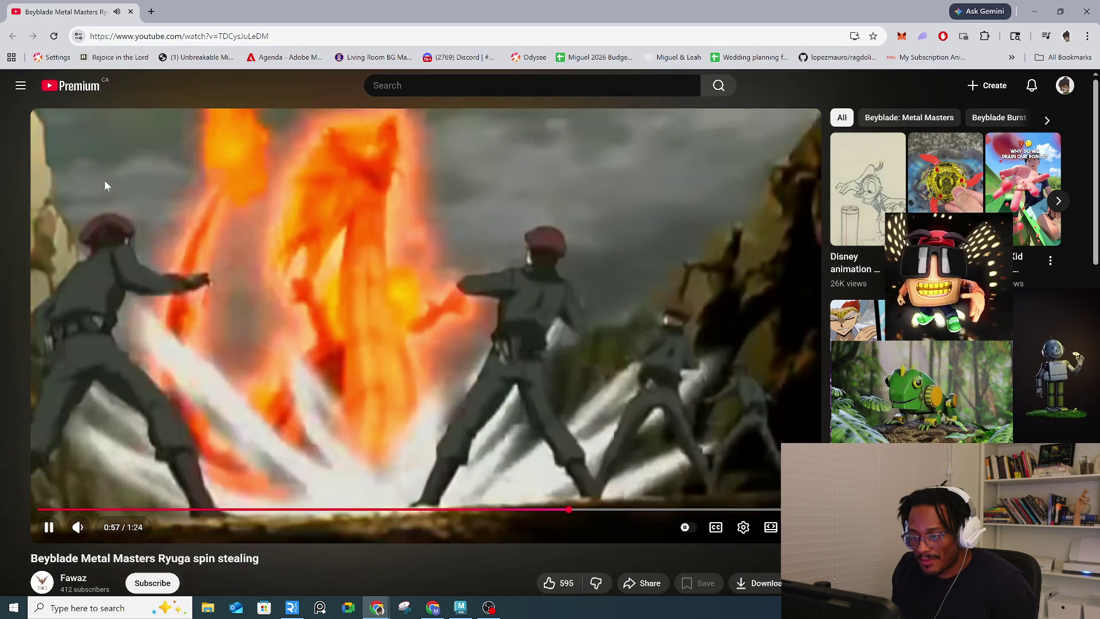
# Step: Search YouTube for 'beyblade season 1'
pyautogui.write('/beyblas')
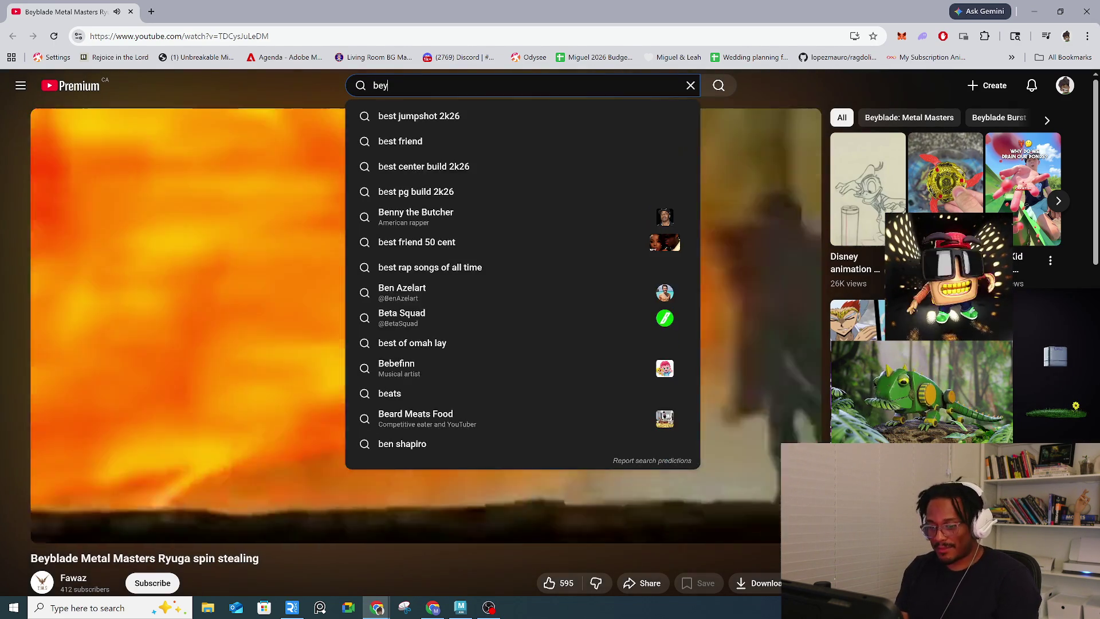
pyautogui.press('BackSpace')
pyautogui.write('de')
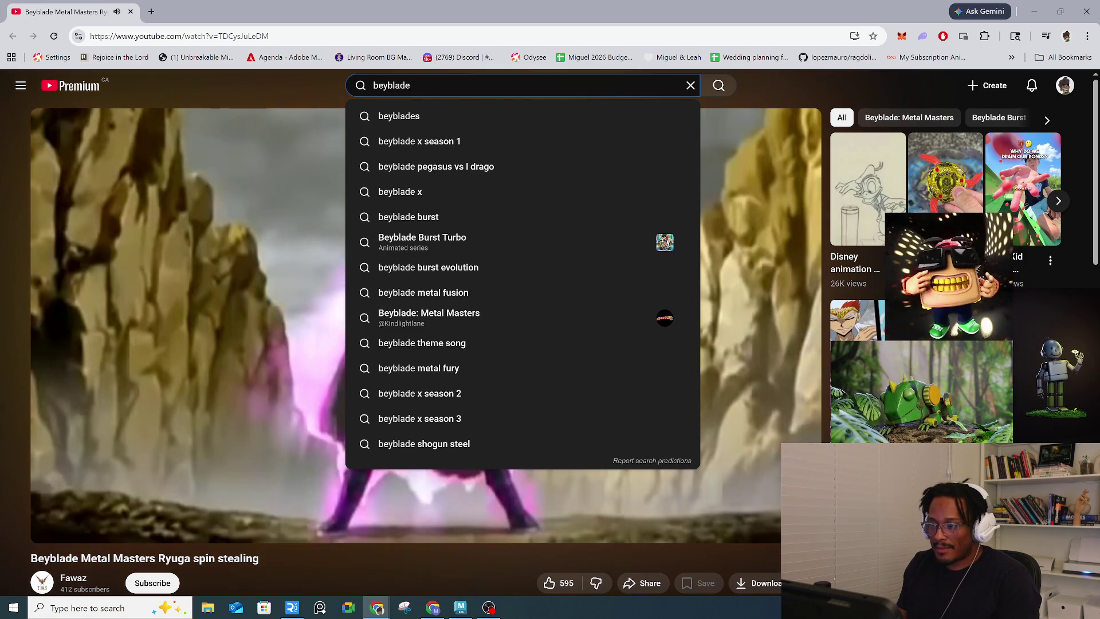
pyautogui.write(' sea')
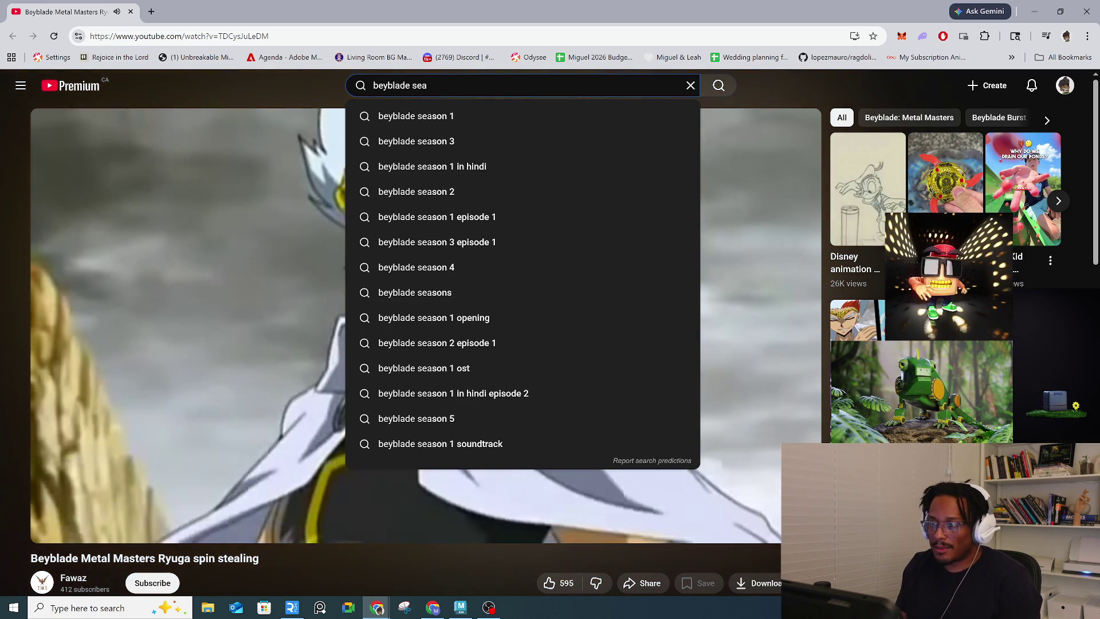
pyautogui.click(425, 117)
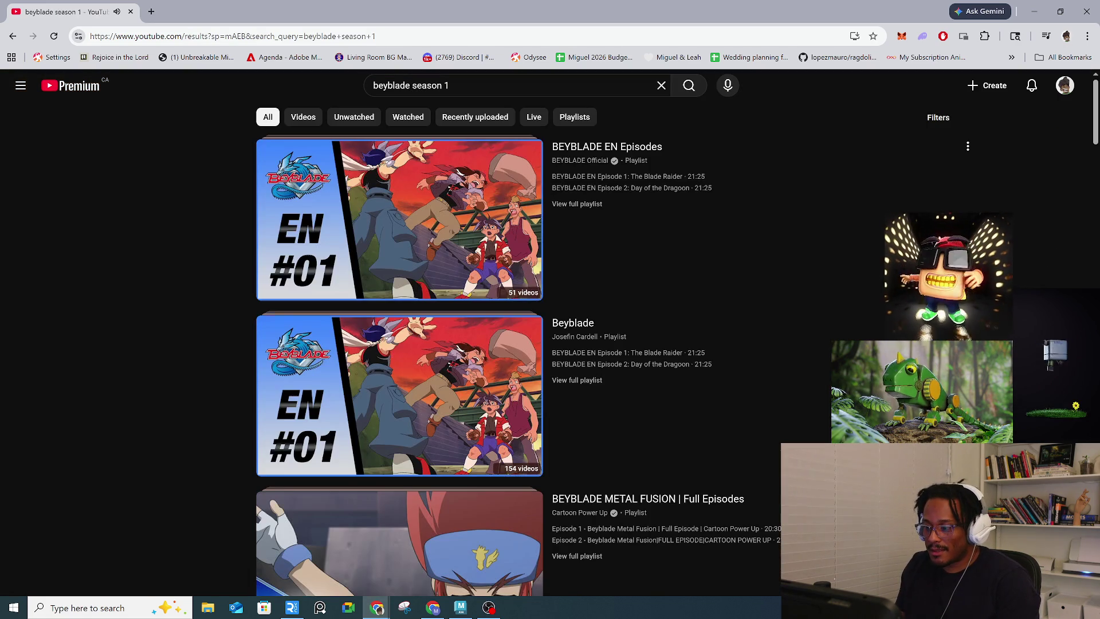
# Step: Open the Beyblade Intro (1080p HD) video from the results and play it, pausing once
pyautogui.scroll(-3, 274, 212)
pyautogui.scroll(-5, 228, 197)
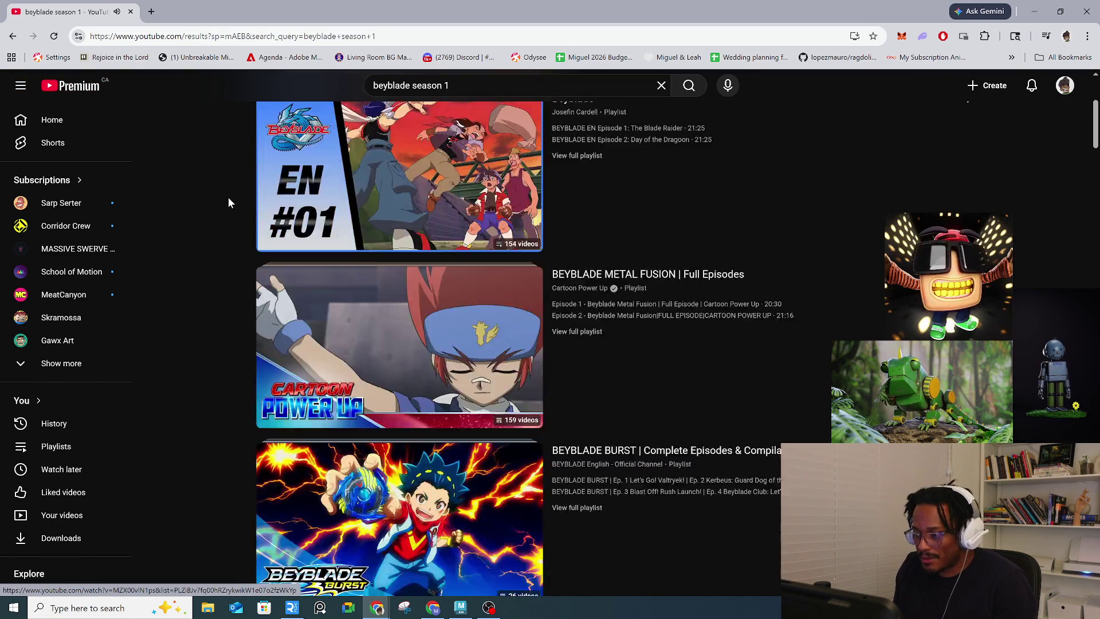
pyautogui.scroll(-6, 227, 196)
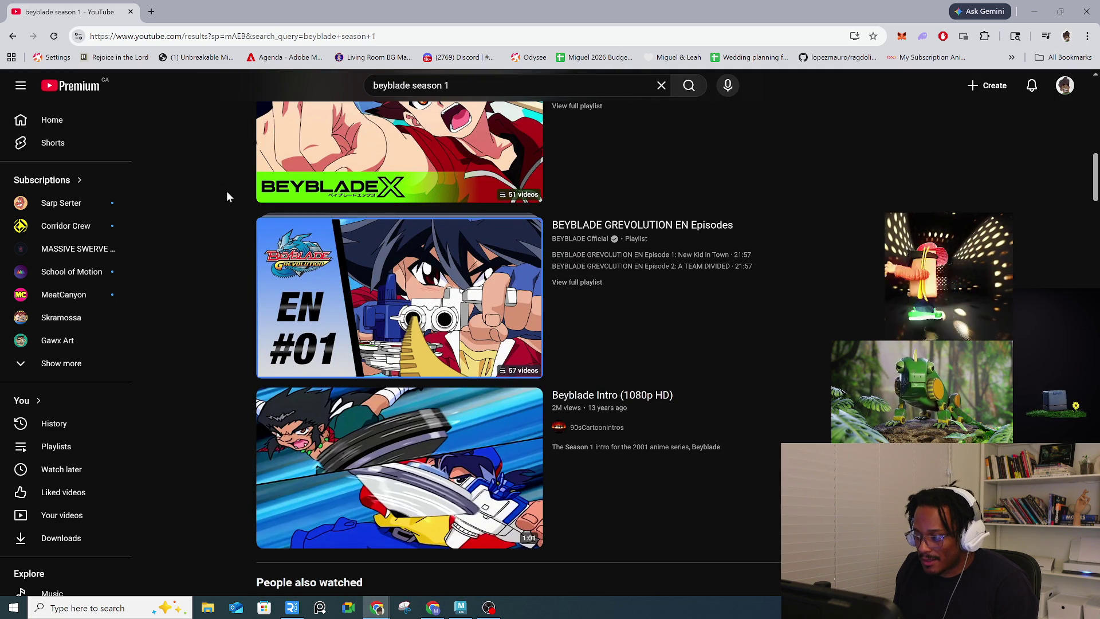
pyautogui.click(451, 499)
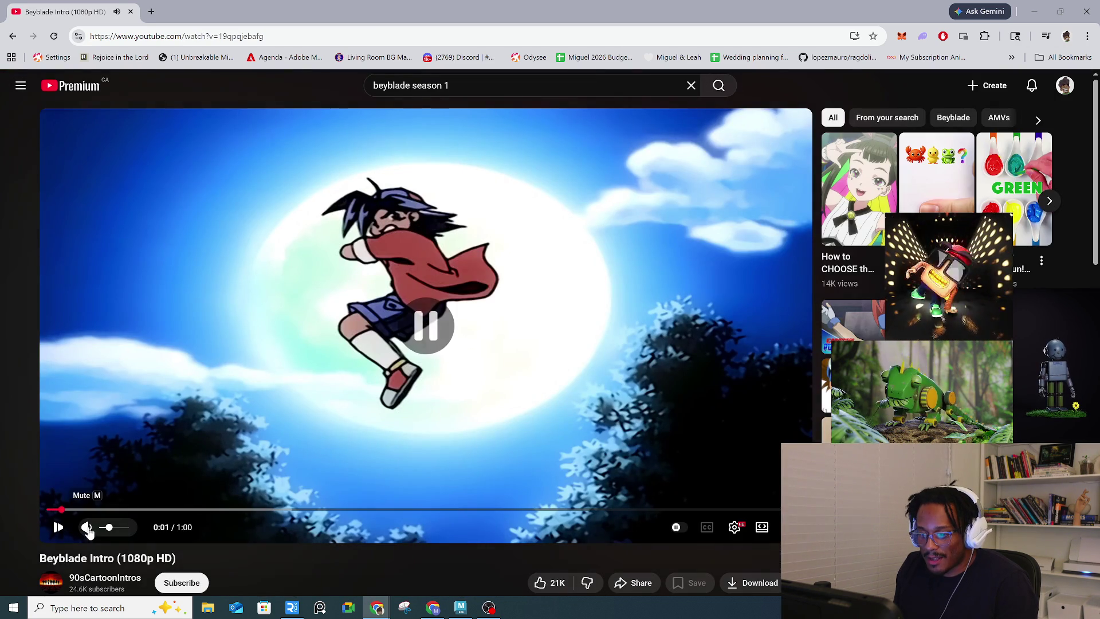
pyautogui.click(59, 528)
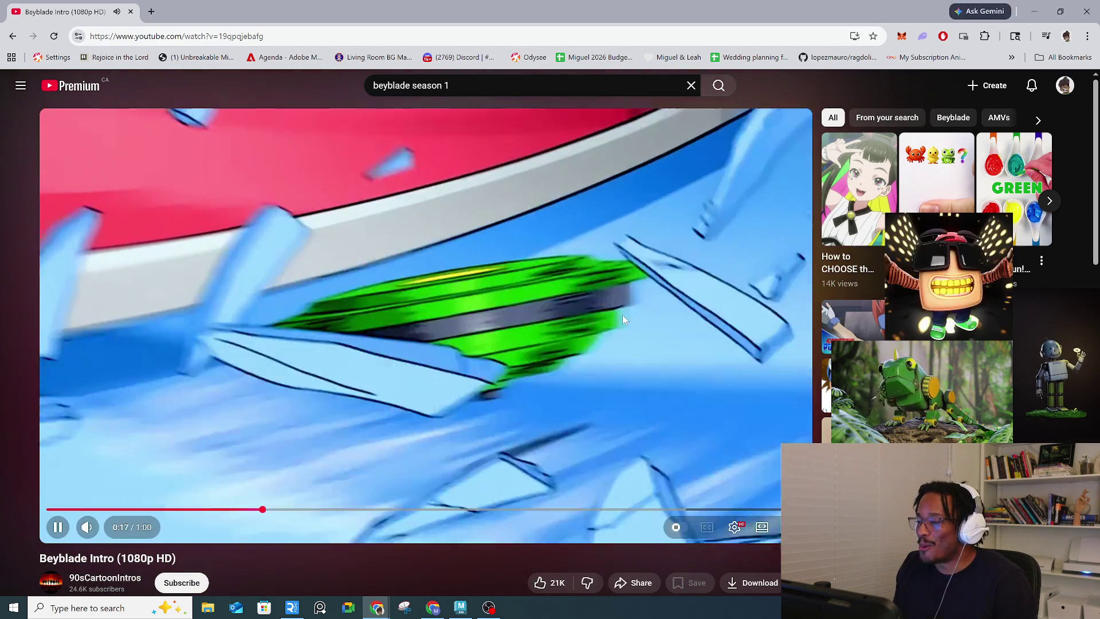
pyautogui.click(595, 308)
pyautogui.click(584, 318)
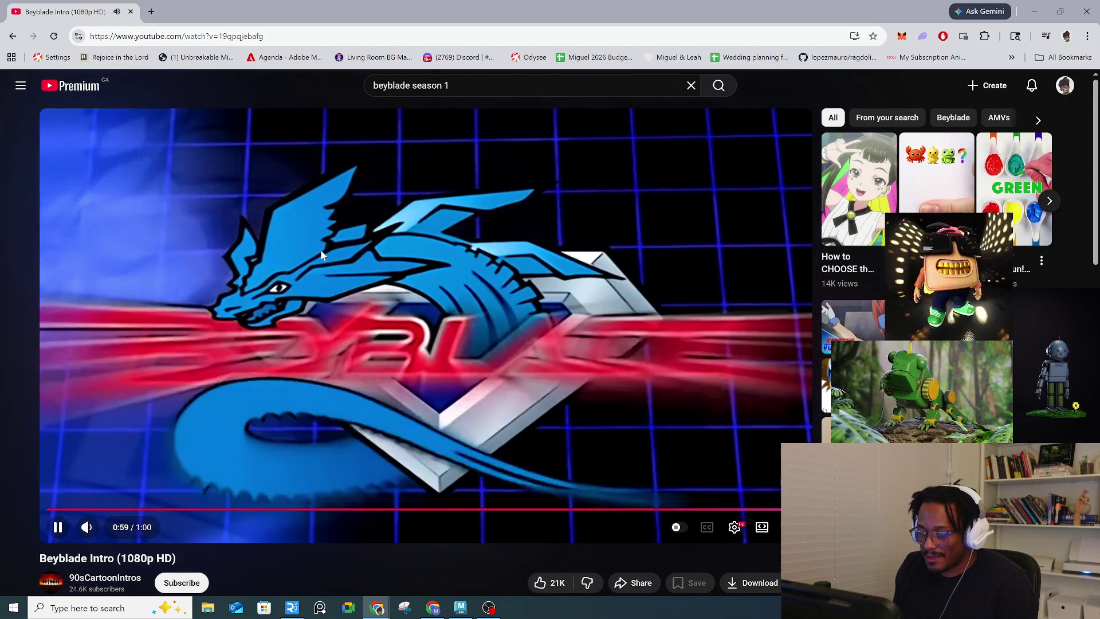
# Step: Let the intro play through to 1:00, then close the YouTube tab
pyautogui.scroll(-6, 324, 342)
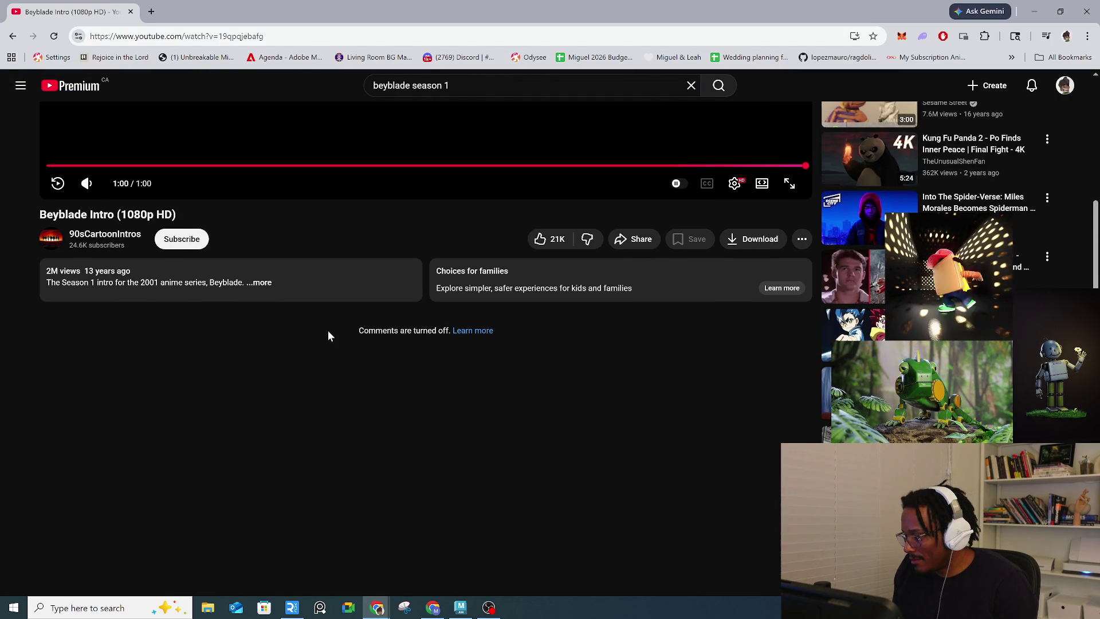
pyautogui.scroll(5, 328, 334)
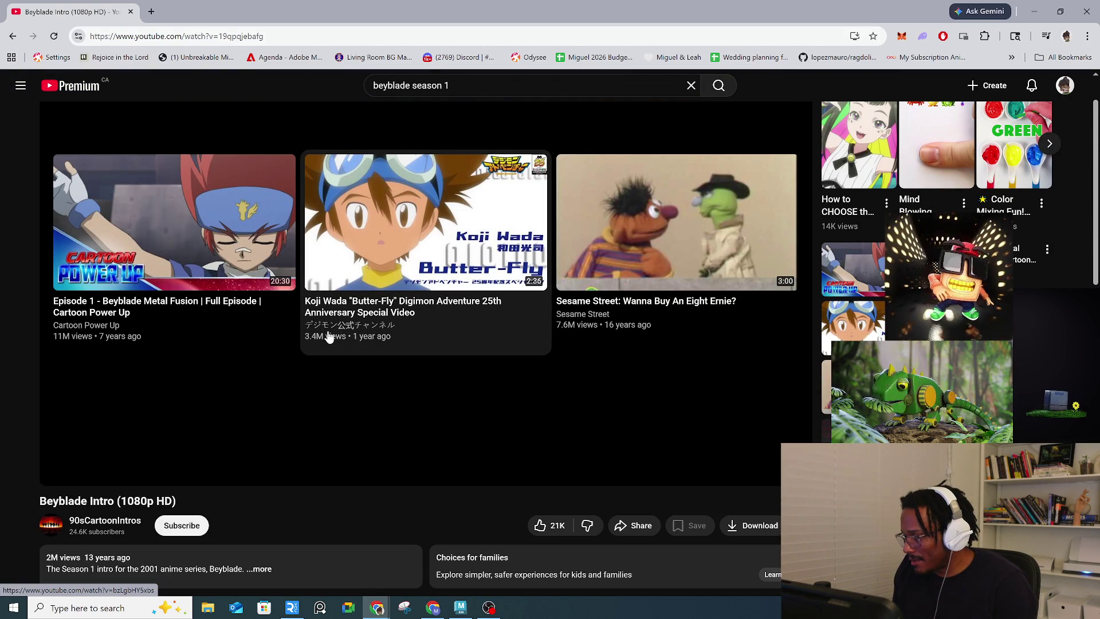
pyautogui.scroll(1, 328, 336)
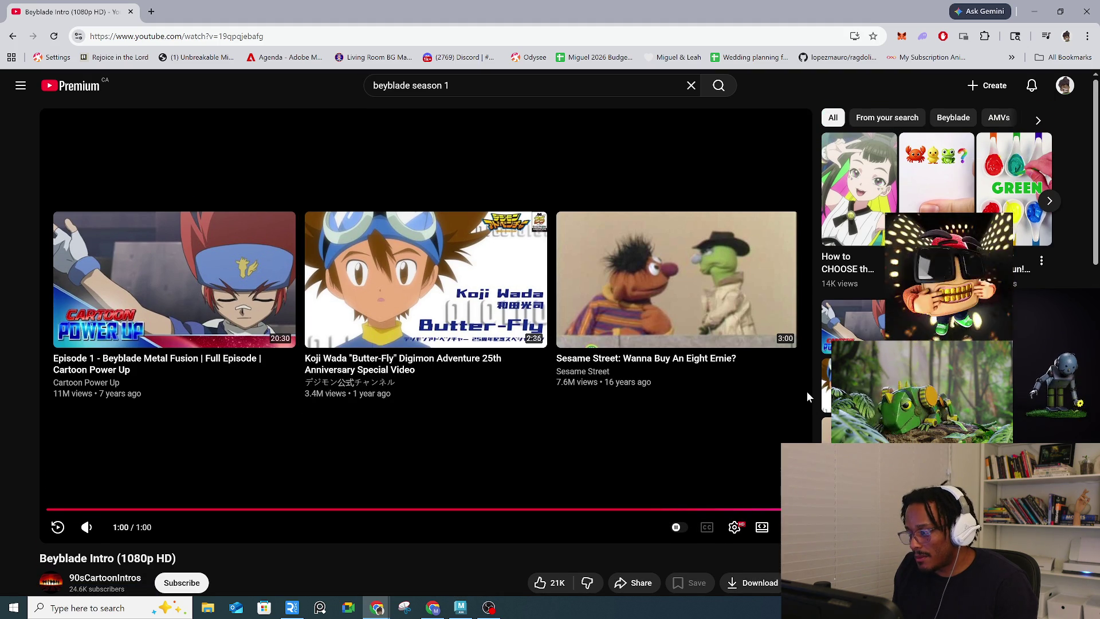
pyautogui.scroll(-2, 802, 390)
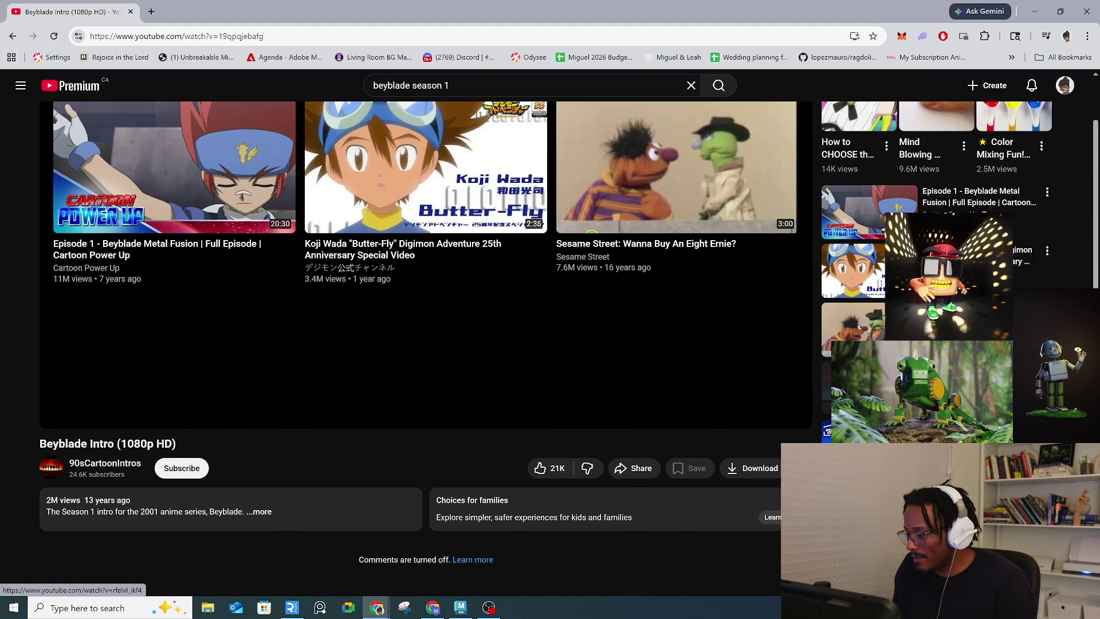
pyautogui.scroll(2, 776, 356)
pyautogui.scroll(-3, 314, 389)
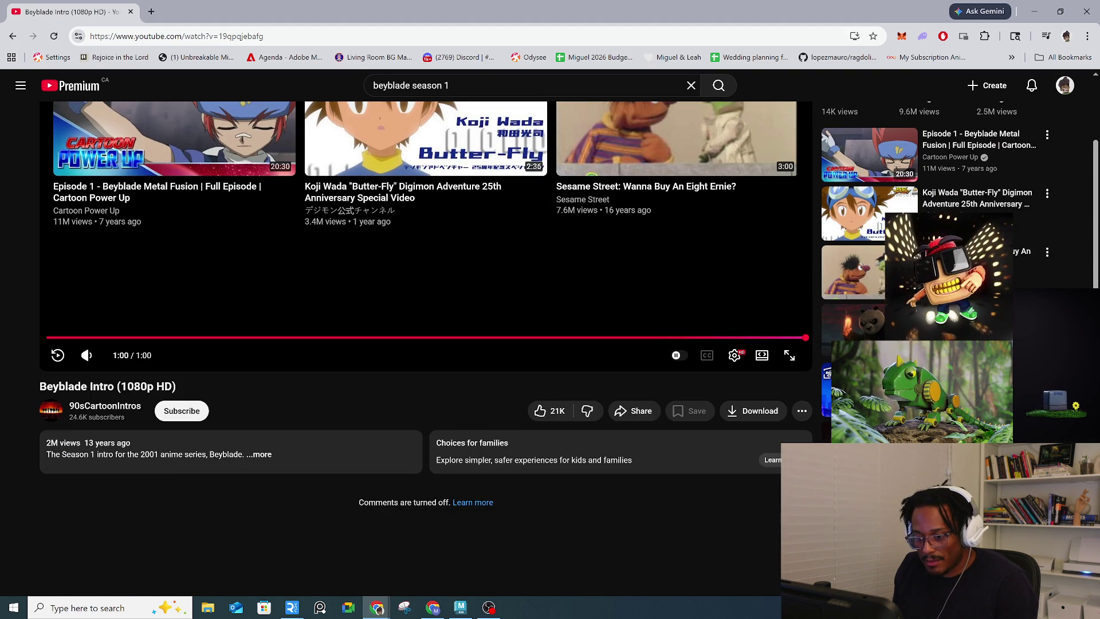
pyautogui.scroll(3, 142, 359)
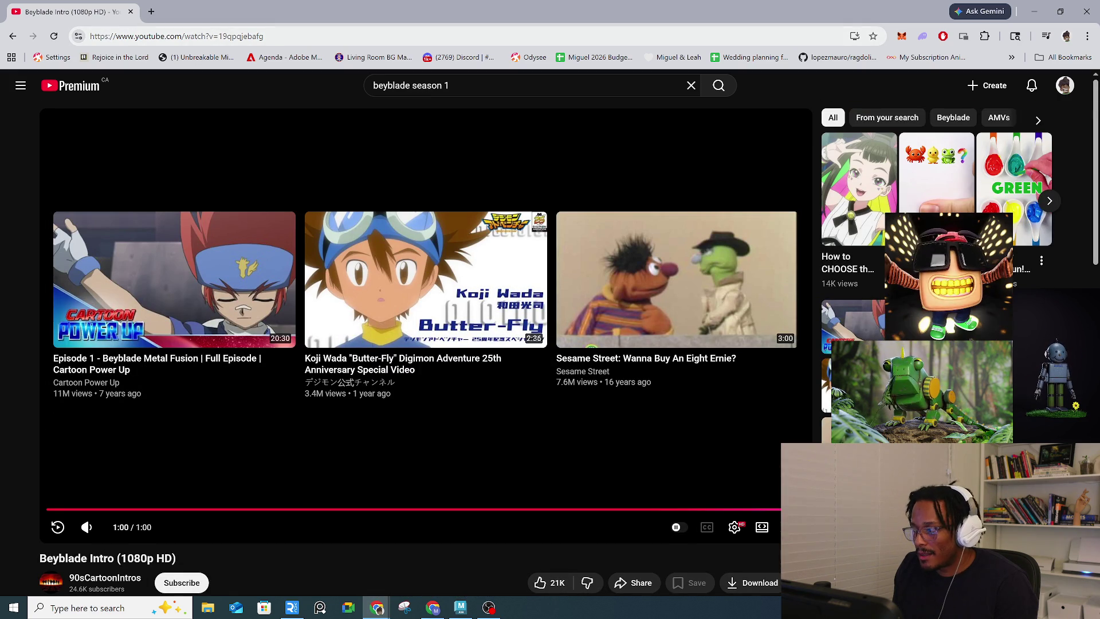
pyautogui.click(131, 12)
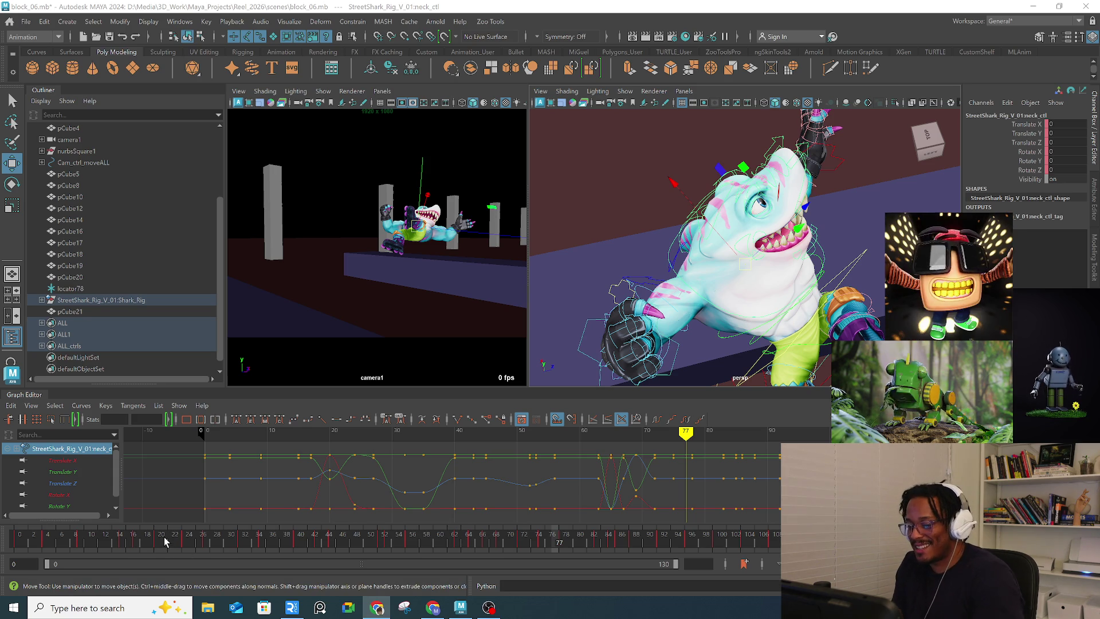
# Step: Play the blocked animation from frame 21 and scrub through frames 6 to 15
pyautogui.click(164, 538)
pyautogui.hotkey('alt', 'v')
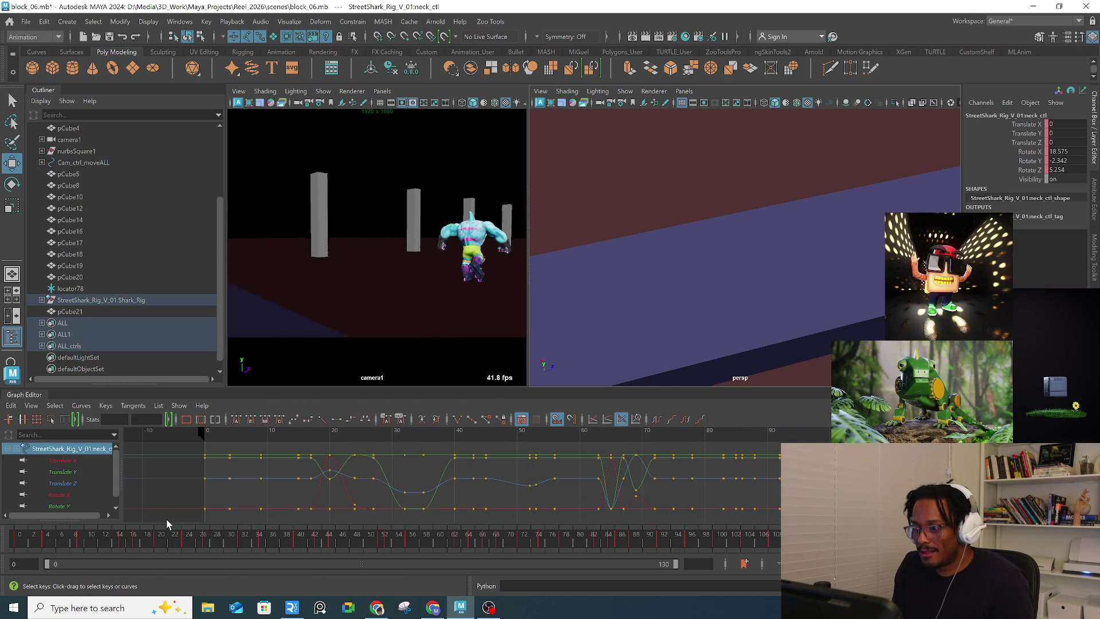
pyautogui.moveTo(60, 539); pyautogui.dragTo(235, 521)
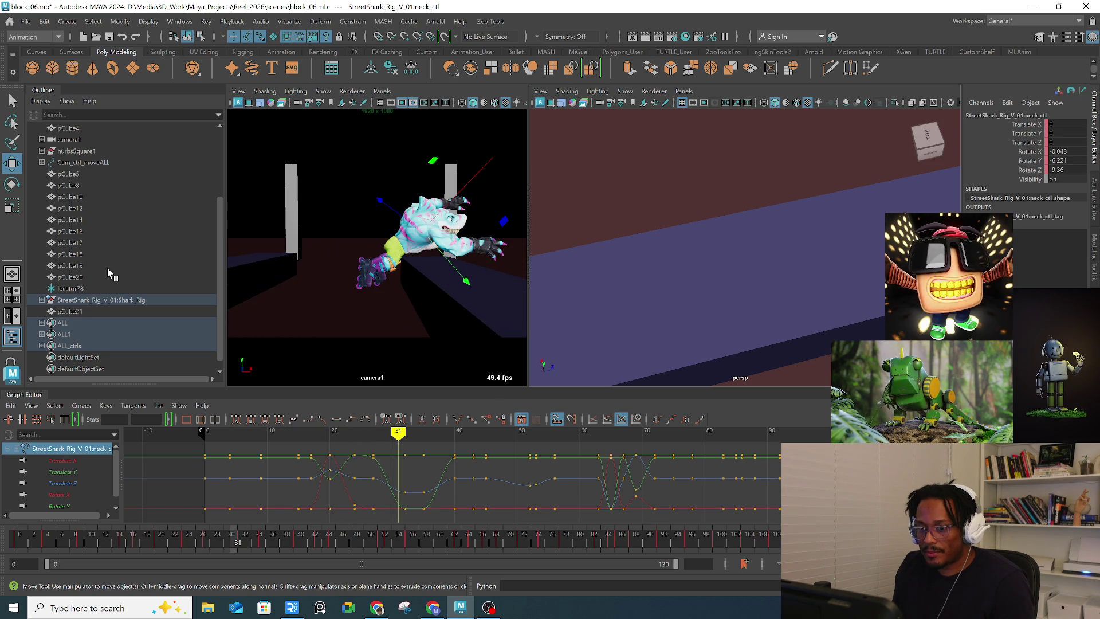
# Step: Hide the Outliner, frame the shark rig, and review the poses between frames 33 and 38
pyautogui.click(12, 337)
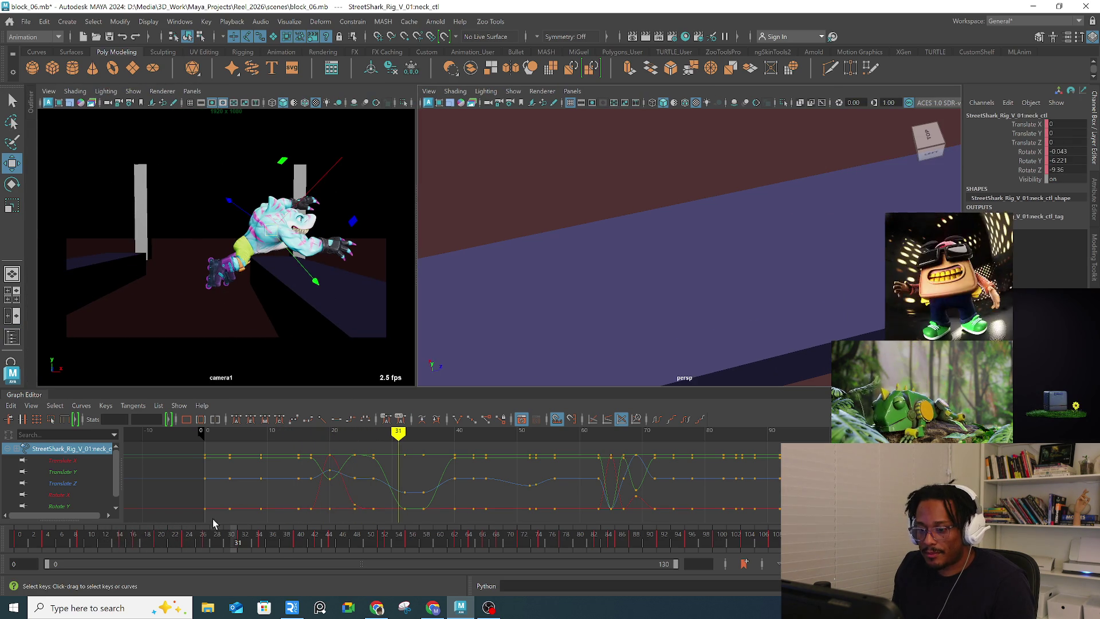
pyautogui.moveTo(249, 546)
pyautogui.mouseDown()
pyautogui.moveTo(307, 536)
pyautogui.moveTo(238, 536)
pyautogui.moveTo(283, 535)
pyautogui.moveTo(257, 540)
pyautogui.moveTo(271, 540)
pyautogui.mouseUp()
pyautogui.press('f')
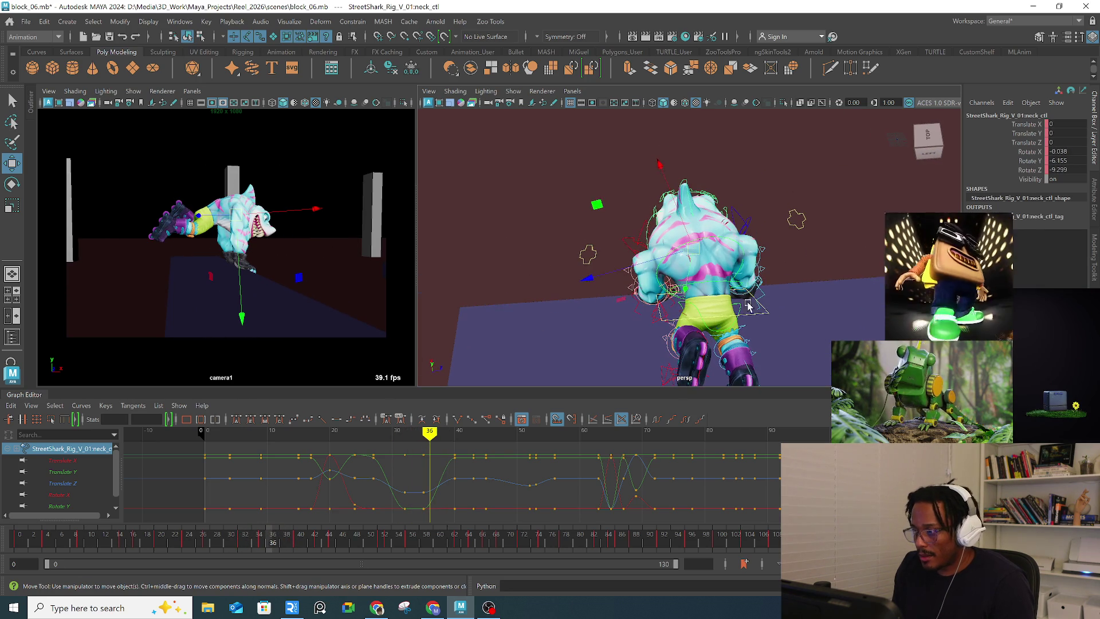
pyautogui.moveTo(270, 541)
pyautogui.mouseDown()
pyautogui.moveTo(287, 541)
pyautogui.moveTo(247, 545)
pyautogui.moveTo(274, 548)
pyautogui.mouseUp()
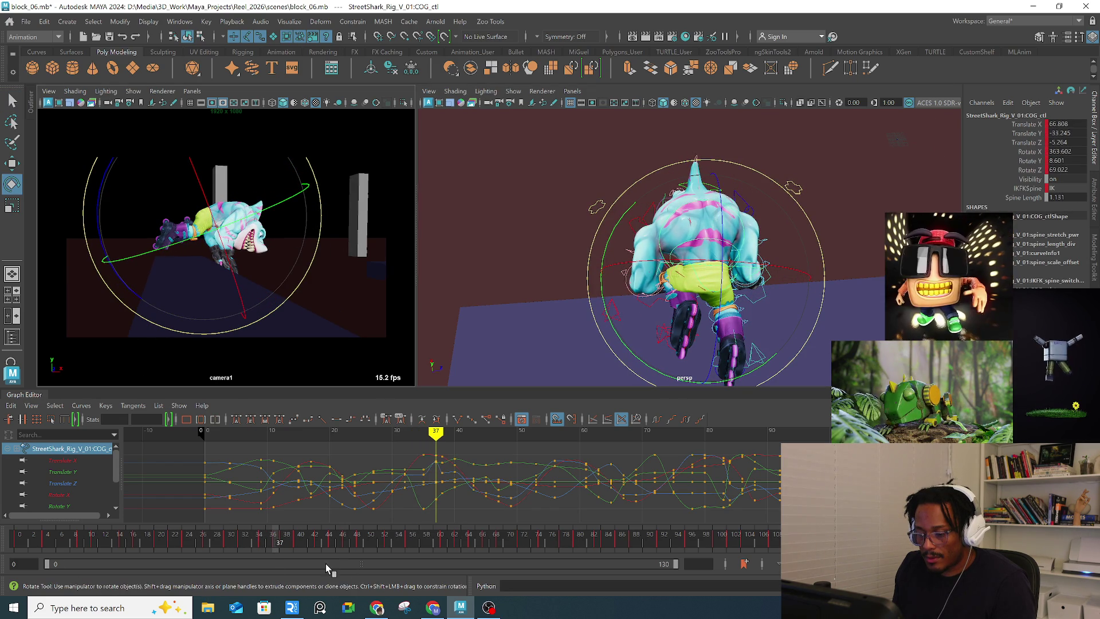
# Step: Rotate the COG control slightly further and compare the pose between frames 38 and 40
pyautogui.moveTo(266, 545)
pyautogui.mouseDown()
pyautogui.moveTo(290, 541)
pyautogui.moveTo(258, 540)
pyautogui.moveTo(298, 547)
pyautogui.mouseUp()
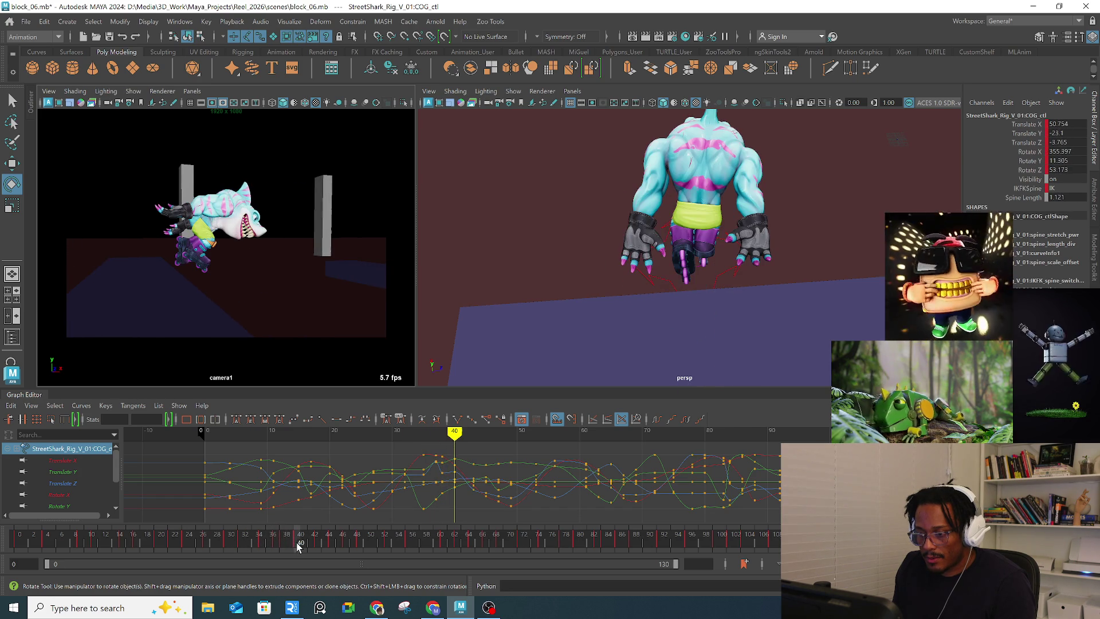
pyautogui.moveTo(322, 251); pyautogui.dragTo(258, 229)
pyautogui.press('w')
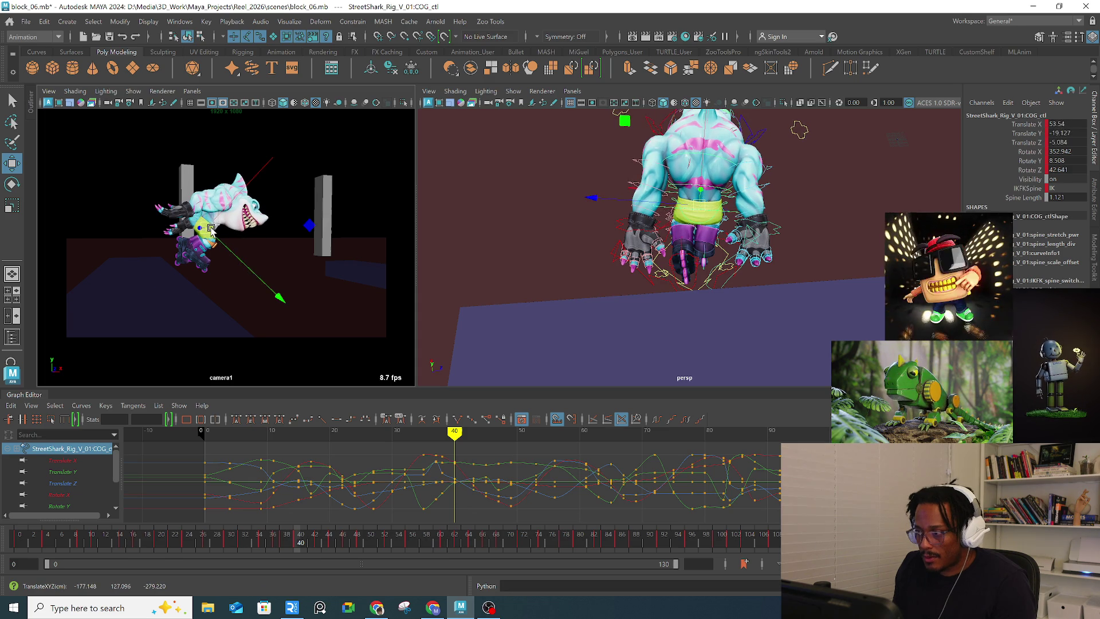
pyautogui.keyDown('alt'); pyautogui.moveTo(676, 240); pyautogui.dragTo(757, 222); pyautogui.keyUp('alt')
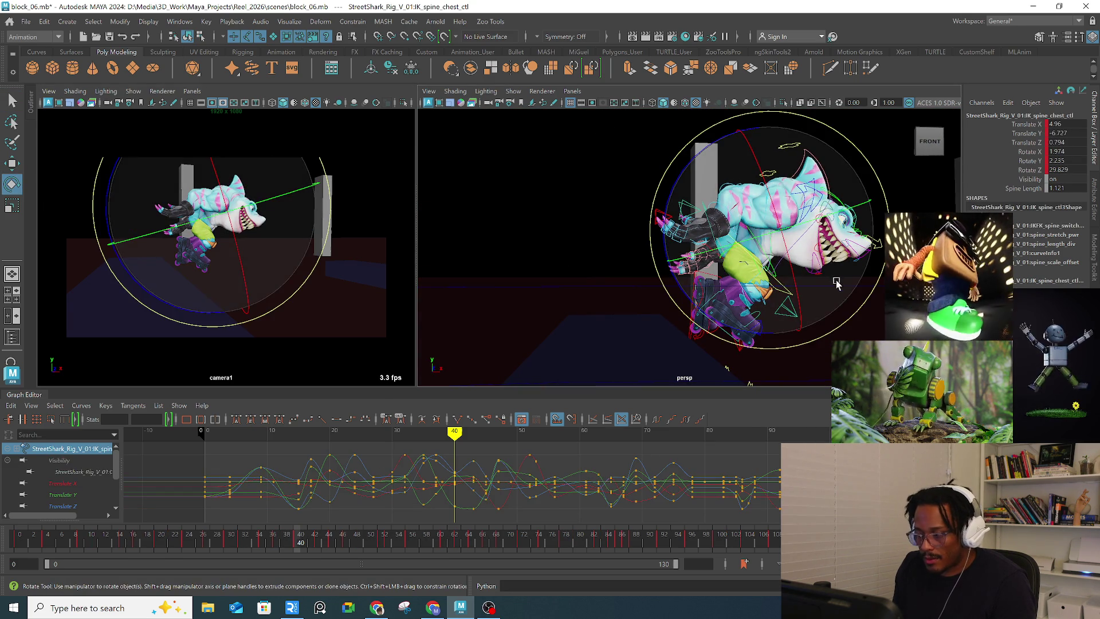
pyautogui.moveTo(291, 549); pyautogui.dragTo(287, 549)
pyautogui.moveTo(293, 547); pyautogui.dragTo(298, 523)
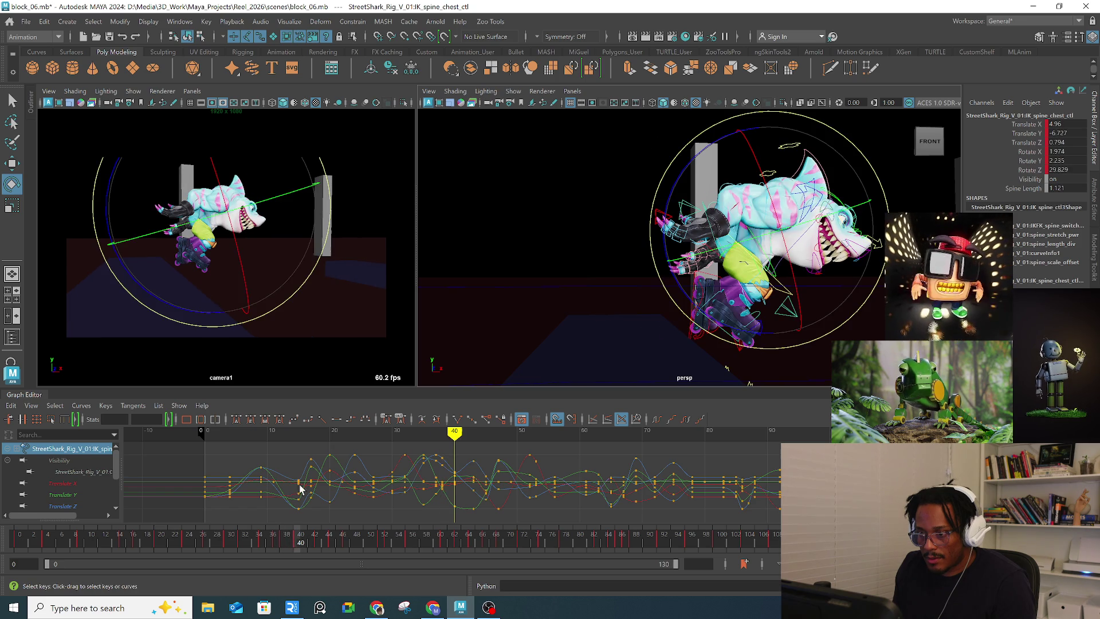
# Step: Reduce the chest control's tilt and push it forward at frame 40, then check around frame 38
pyautogui.moveTo(307, 286); pyautogui.dragTo(312, 257)
pyautogui.press('w')
pyautogui.moveTo(225, 222); pyautogui.dragTo(220, 217)
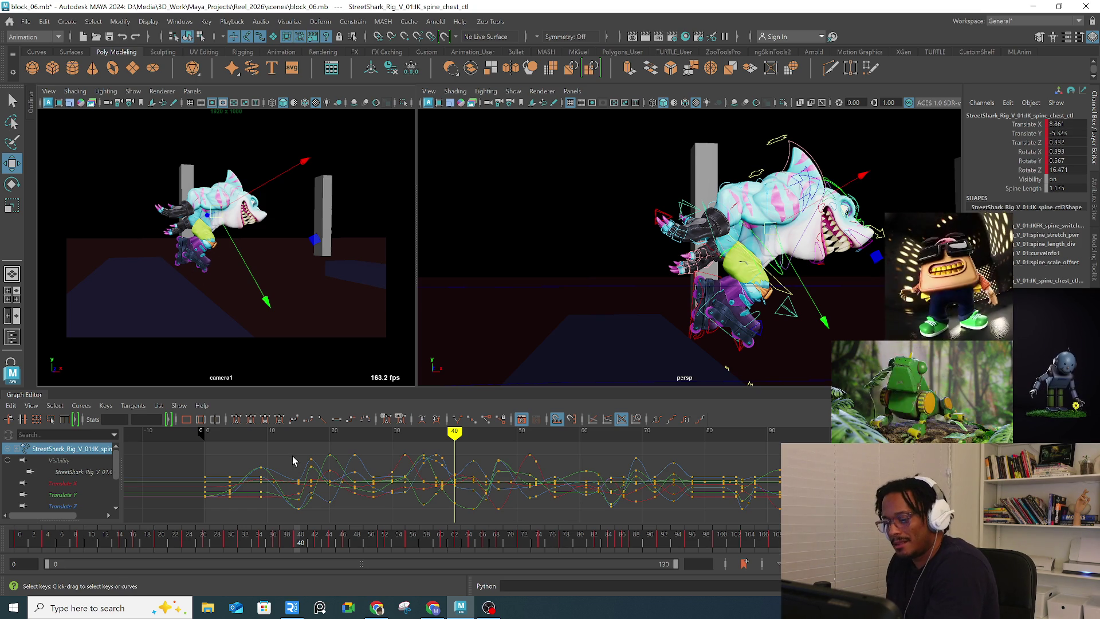
pyautogui.moveTo(270, 544)
pyautogui.mouseDown()
pyautogui.moveTo(304, 541)
pyautogui.moveTo(272, 552)
pyautogui.moveTo(263, 543)
pyautogui.moveTo(298, 539)
pyautogui.moveTo(245, 540)
pyautogui.moveTo(332, 542)
pyautogui.moveTo(247, 542)
pyautogui.moveTo(287, 542)
pyautogui.mouseUp()
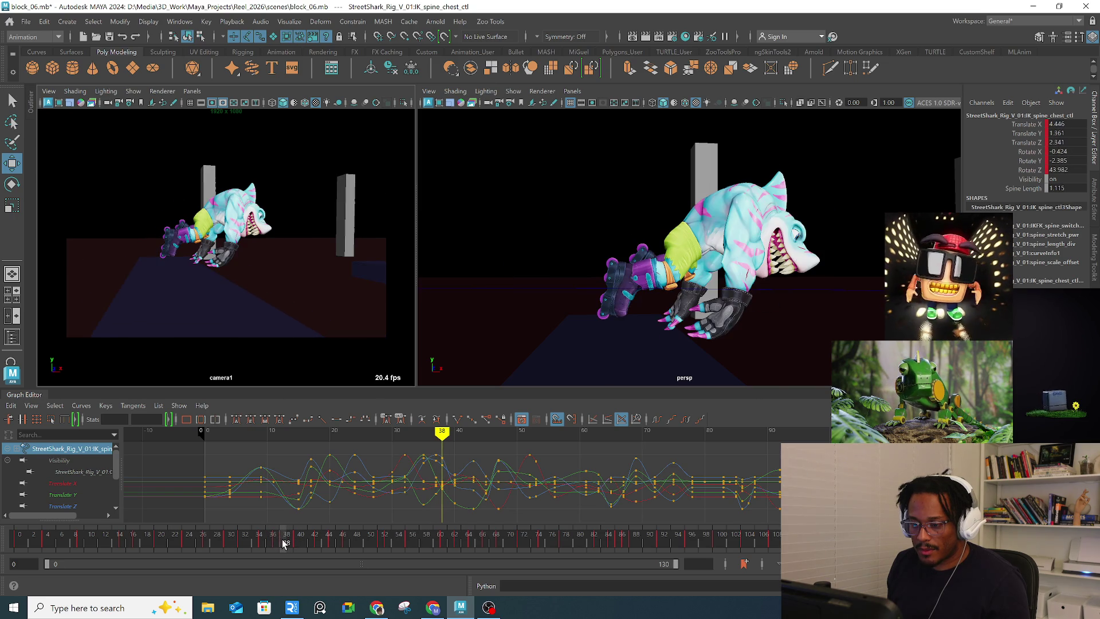
# Step: Select the right IK wrist control, move and rotate it at frame 38, and pull it outward at 39
pyautogui.click(754, 318)
pyautogui.moveTo(282, 545); pyautogui.dragTo(285, 545)
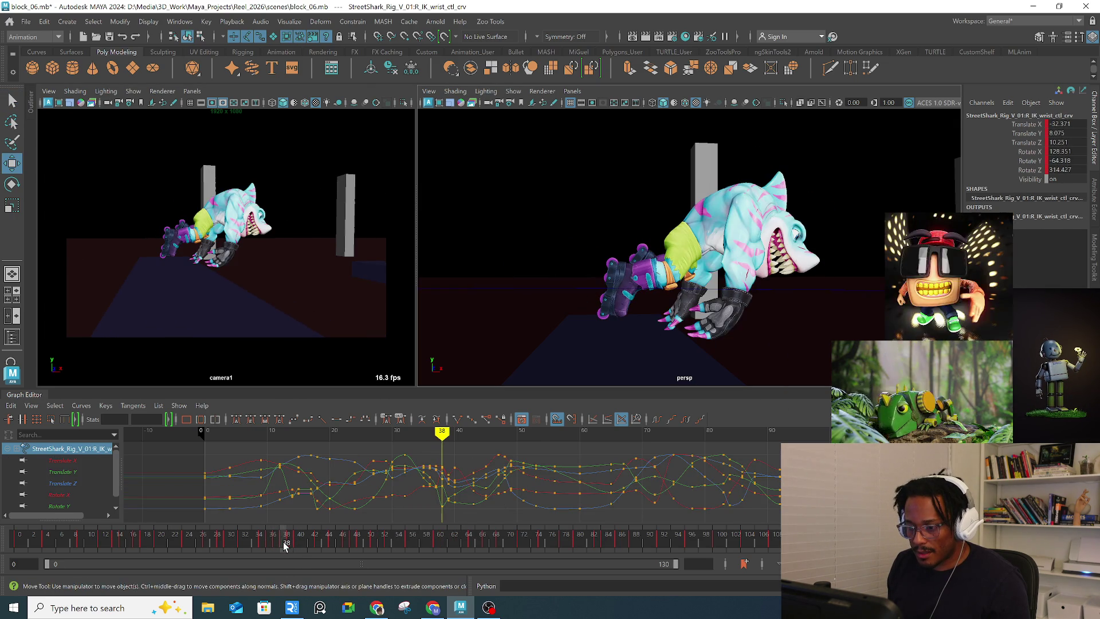
pyautogui.moveTo(738, 309)
pyautogui.keyDown('alt'); pyautogui.mouseDown()
pyautogui.moveTo(697, 321)
pyautogui.moveTo(679, 292)
pyautogui.moveTo(642, 309)
pyautogui.moveTo(630, 298)
pyautogui.moveTo(657, 263)
pyautogui.moveTo(802, 244)
pyautogui.moveTo(798, 209)
pyautogui.moveTo(765, 301)
pyautogui.moveTo(774, 284)
pyautogui.mouseUp(); pyautogui.keyUp('alt')
pyautogui.press('e')
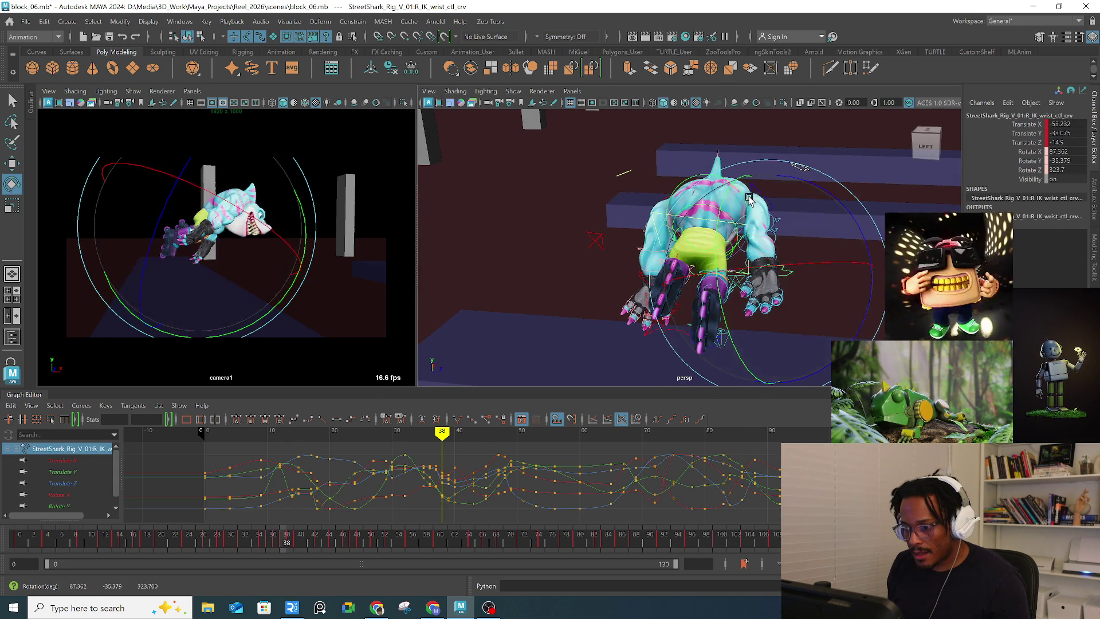
pyautogui.moveTo(282, 543); pyautogui.dragTo(288, 543)
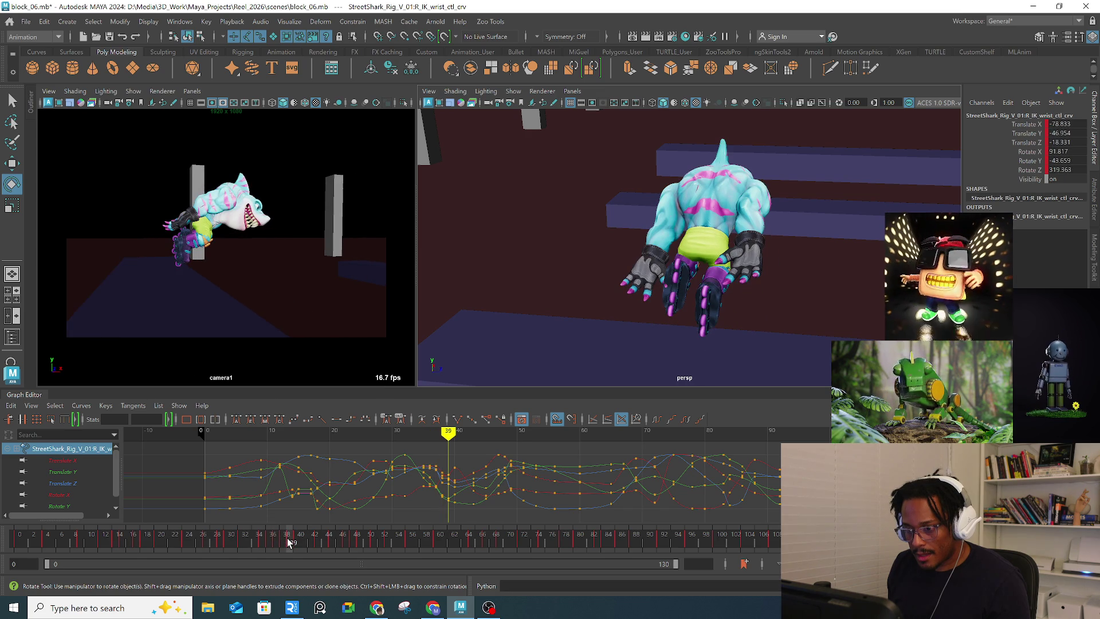
pyautogui.press('w')
pyautogui.moveTo(191, 226); pyautogui.dragTo(184, 217)
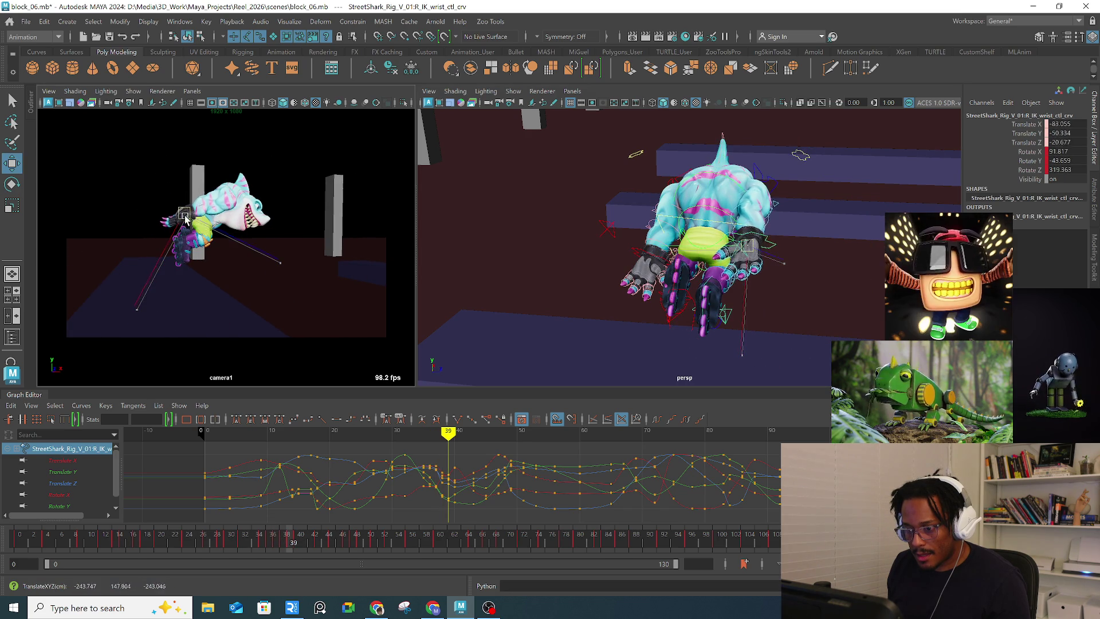
# Step: Move the right wrist up and out at frame 40, then inspect the rig in wireframe
pyautogui.click(300, 541)
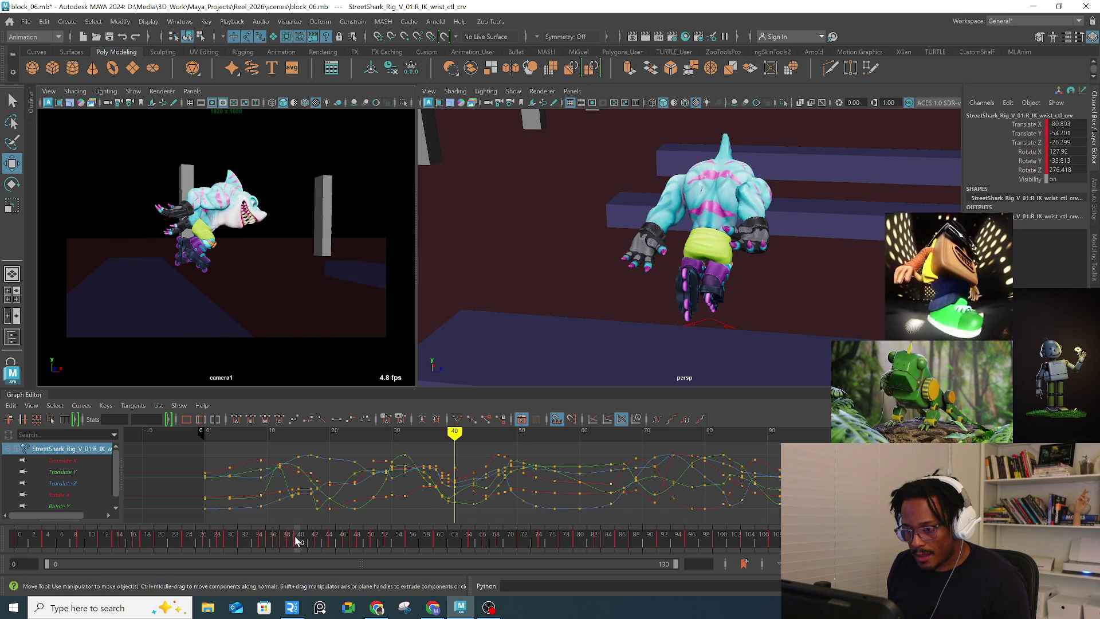
pyautogui.moveTo(199, 231); pyautogui.dragTo(174, 205)
pyautogui.moveTo(728, 240)
pyautogui.keyDown('alt'); pyautogui.mouseDown()
pyautogui.moveTo(754, 263)
pyautogui.moveTo(799, 248)
pyautogui.moveTo(630, 227)
pyautogui.mouseUp(); pyautogui.keyUp('alt')
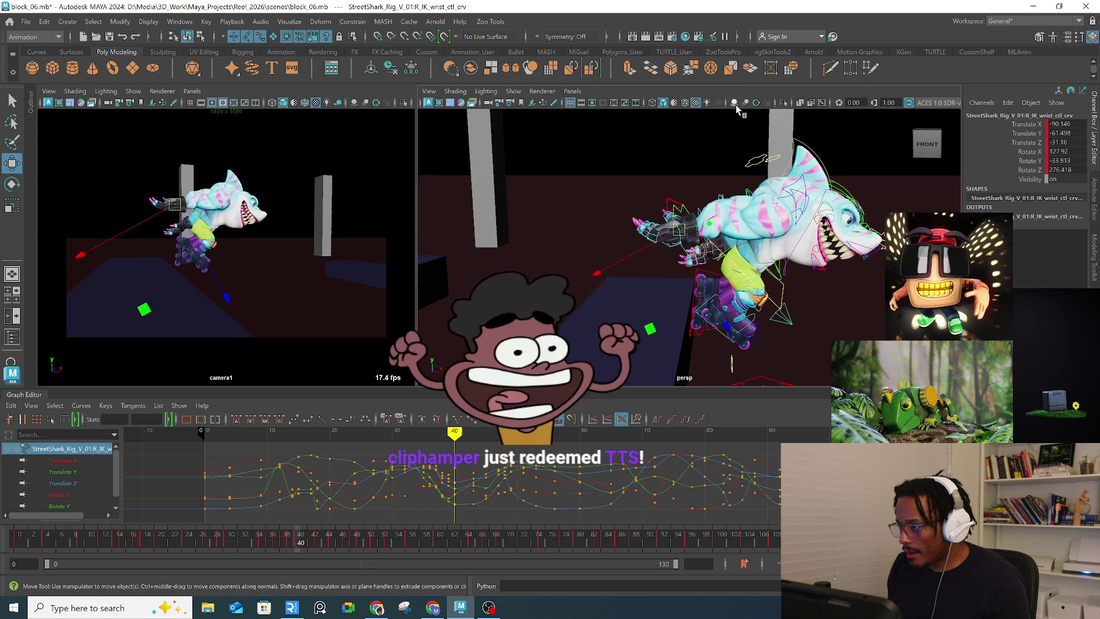
pyautogui.click(653, 102)
pyautogui.moveTo(739, 235)
pyautogui.keyDown('alt'); pyautogui.mouseDown()
pyautogui.moveTo(765, 244)
pyautogui.moveTo(756, 297)
pyautogui.mouseUp(); pyautogui.keyUp('alt')
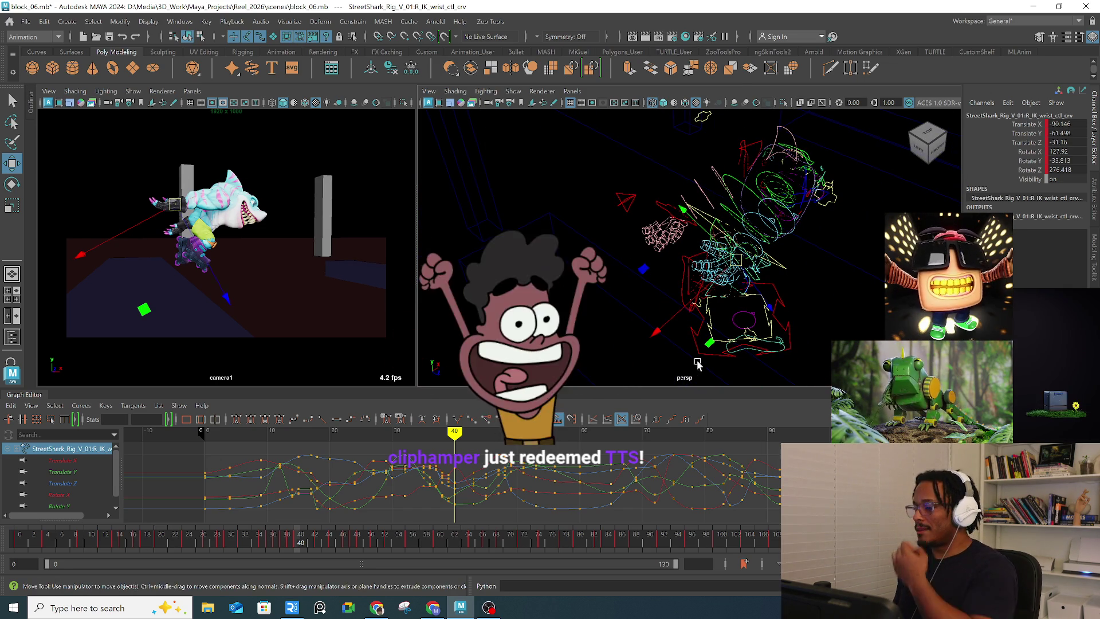
pyautogui.moveTo(720, 257)
pyautogui.keyDown('alt'); pyautogui.mouseDown()
pyautogui.moveTo(731, 252)
pyautogui.moveTo(723, 236)
pyautogui.moveTo(807, 220)
pyautogui.moveTo(741, 135)
pyautogui.moveTo(740, 215)
pyautogui.moveTo(783, 223)
pyautogui.moveTo(725, 230)
pyautogui.moveTo(747, 250)
pyautogui.moveTo(770, 218)
pyautogui.moveTo(706, 230)
pyautogui.moveTo(775, 209)
pyautogui.moveTo(658, 222)
pyautogui.moveTo(626, 198)
pyautogui.moveTo(660, 208)
pyautogui.mouseUp(); pyautogui.keyUp('alt')
# Step: Pull the right IK elbow control up and left, then check frames 35 to 41 in shaded view
pyautogui.press('q')
pyautogui.click(736, 180)
pyautogui.press('w')
pyautogui.moveTo(736, 181)
pyautogui.mouseDown()
pyautogui.moveTo(687, 138)
pyautogui.moveTo(792, 199)
pyautogui.moveTo(821, 196)
pyautogui.mouseUp()
pyautogui.click(663, 102)
pyautogui.keyDown('alt'); pyautogui.moveTo(675, 143); pyautogui.dragTo(751, 146); pyautogui.keyUp('alt')
pyautogui.moveTo(288, 541)
pyautogui.mouseDown()
pyautogui.moveTo(260, 543)
pyautogui.moveTo(339, 534)
pyautogui.moveTo(257, 534)
pyautogui.mouseUp()
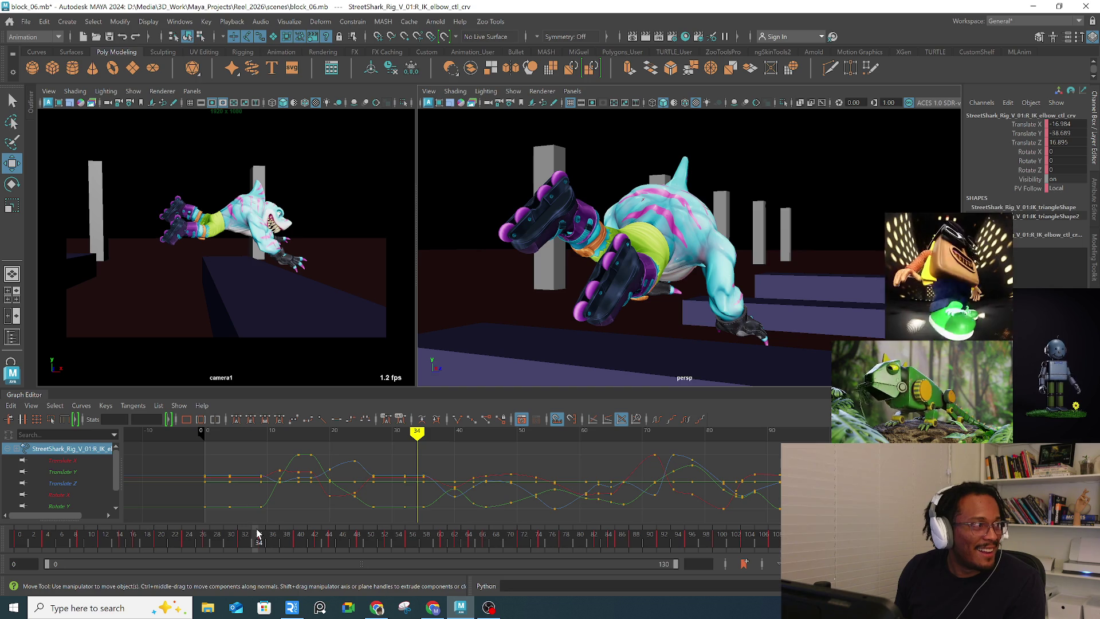
pyautogui.press('.')
pyautogui.moveTo(259, 534); pyautogui.dragTo(310, 514)
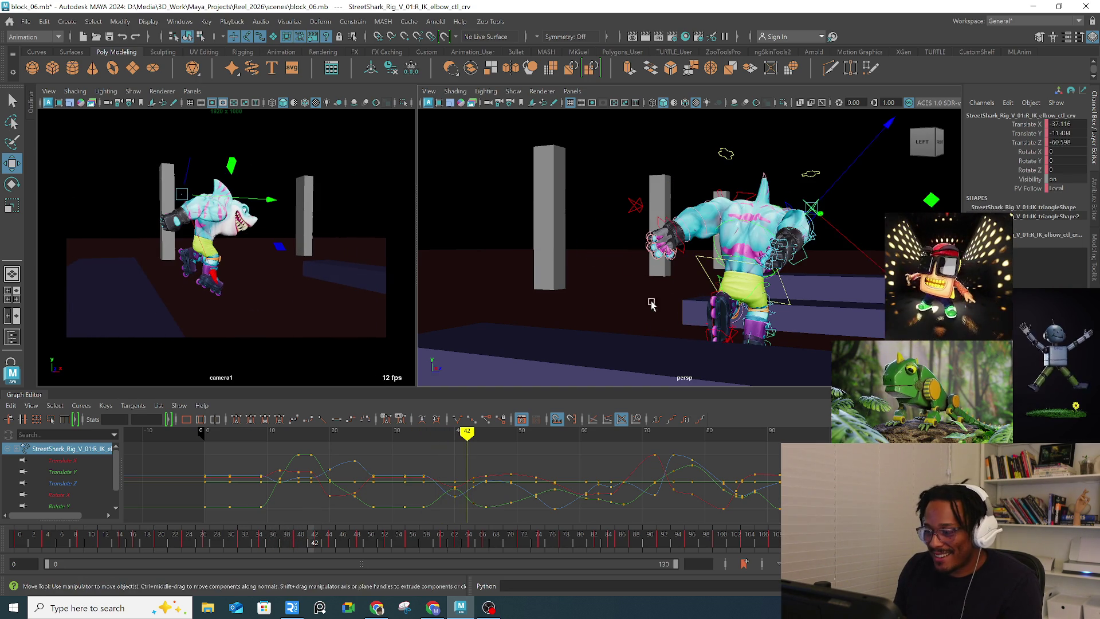
# Step: Move the left IK wrist control back and down to -79.693, -43.618, -47.246
pyautogui.press('q')
pyautogui.click(684, 249)
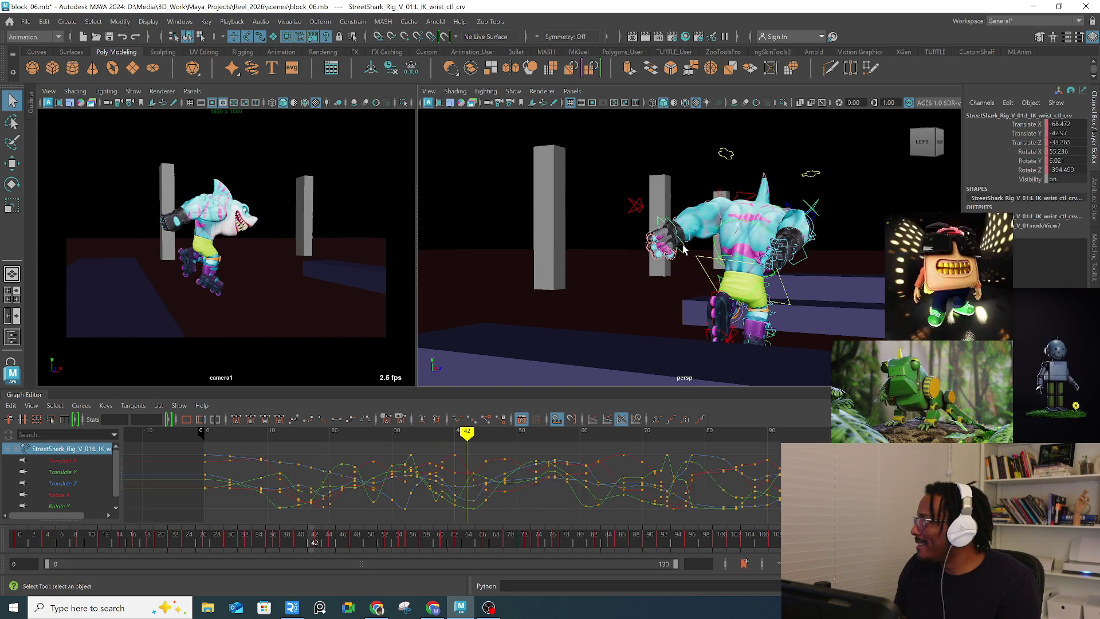
pyautogui.press('w')
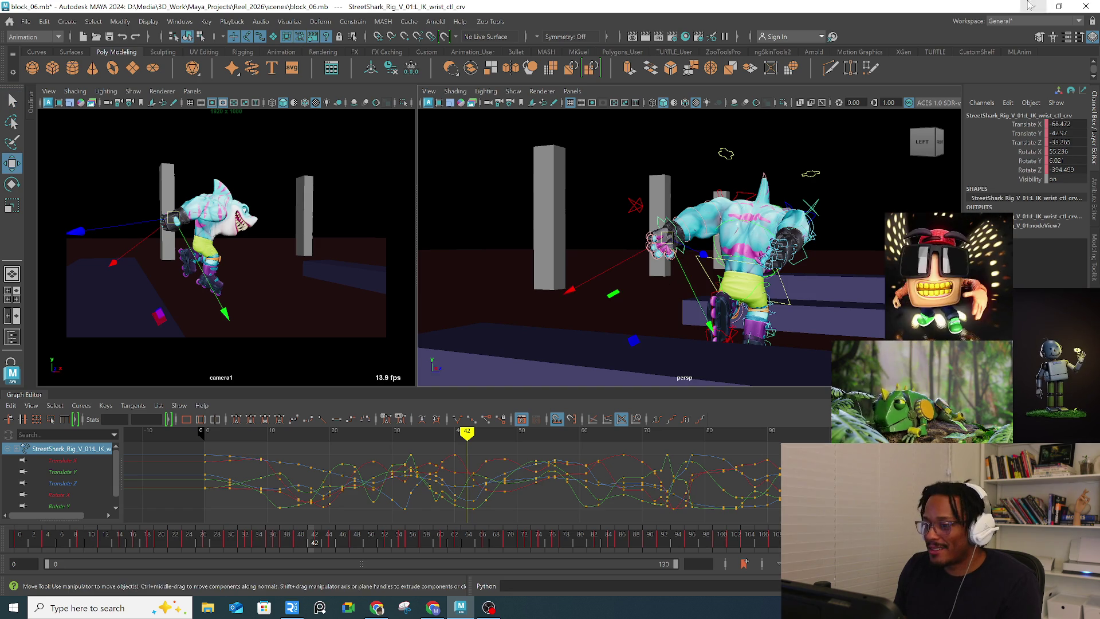
pyautogui.hotkey('alt', 'Tab')
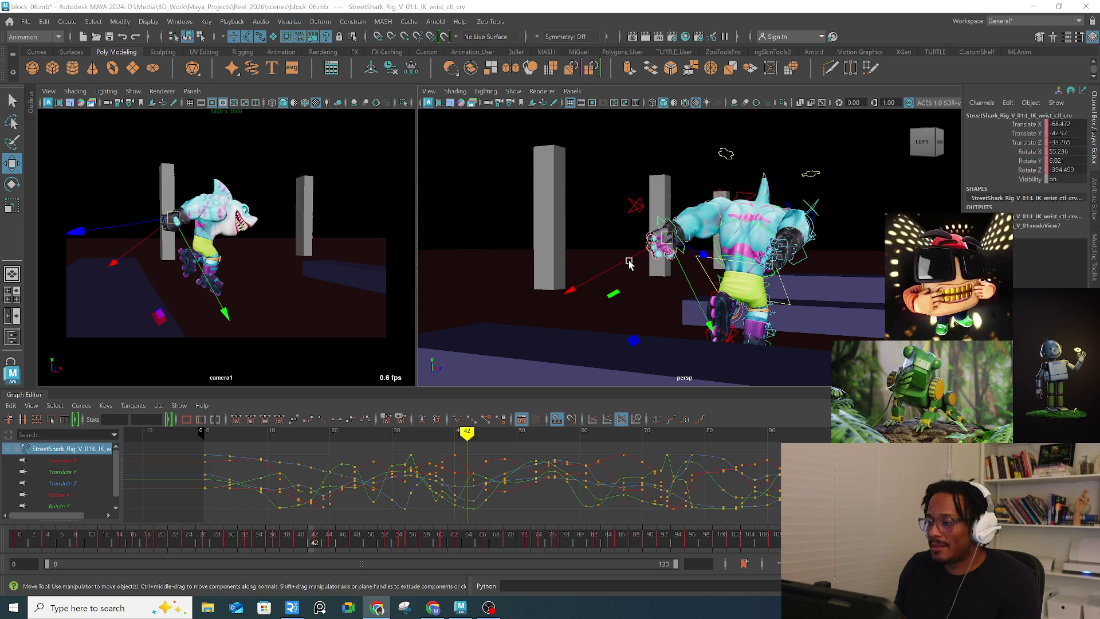
pyautogui.moveTo(173, 219); pyautogui.dragTo(172, 207)
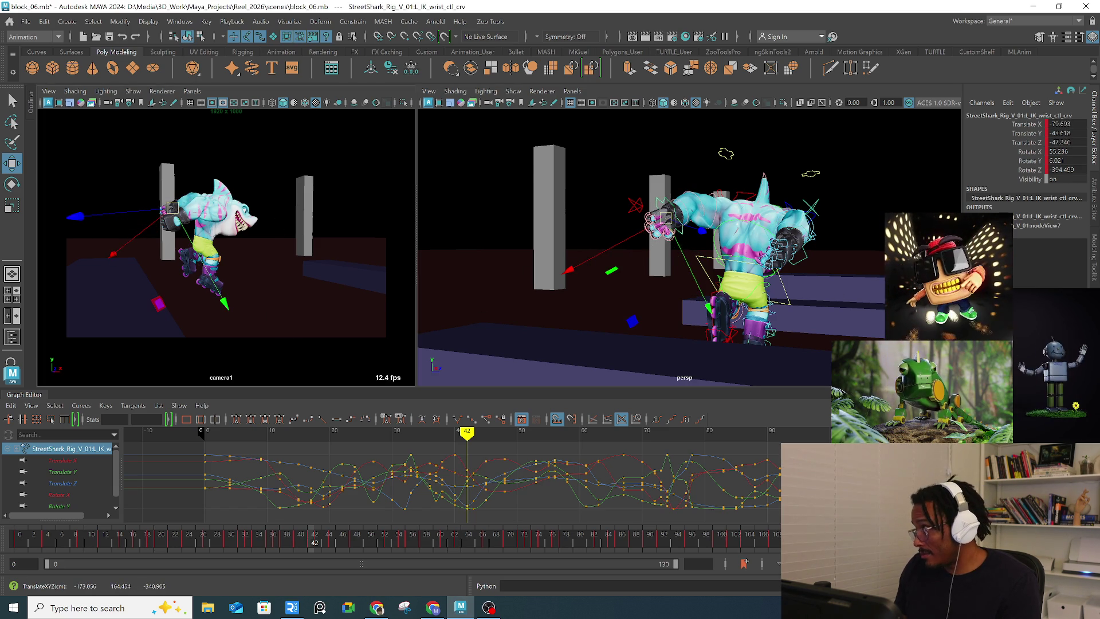
pyautogui.hotkey('alt', 'Tab')
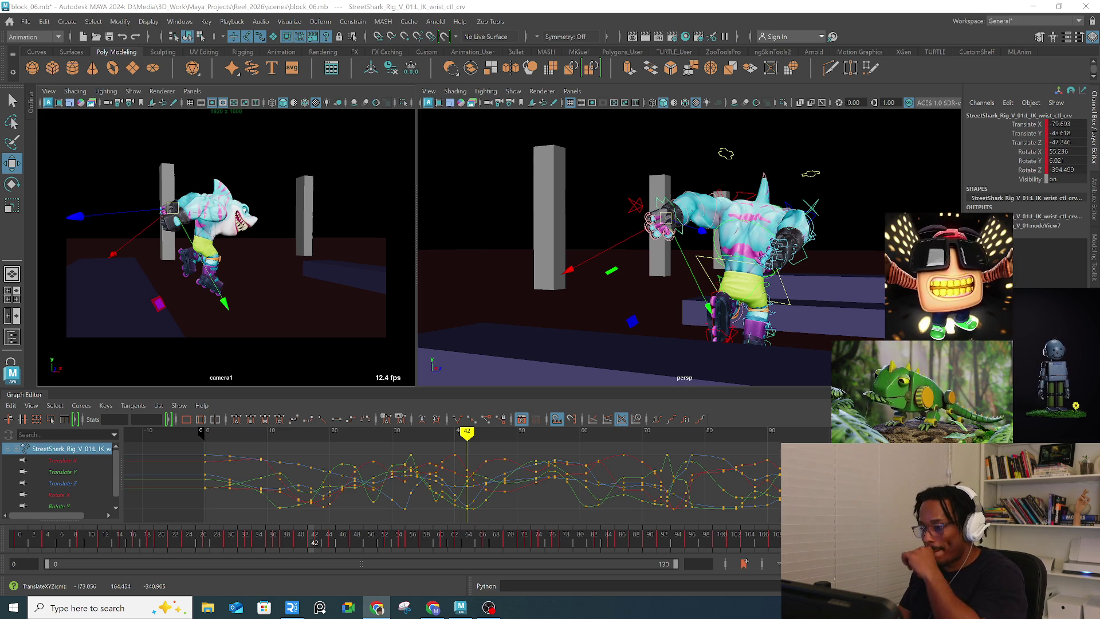
pyautogui.click(255, 544)
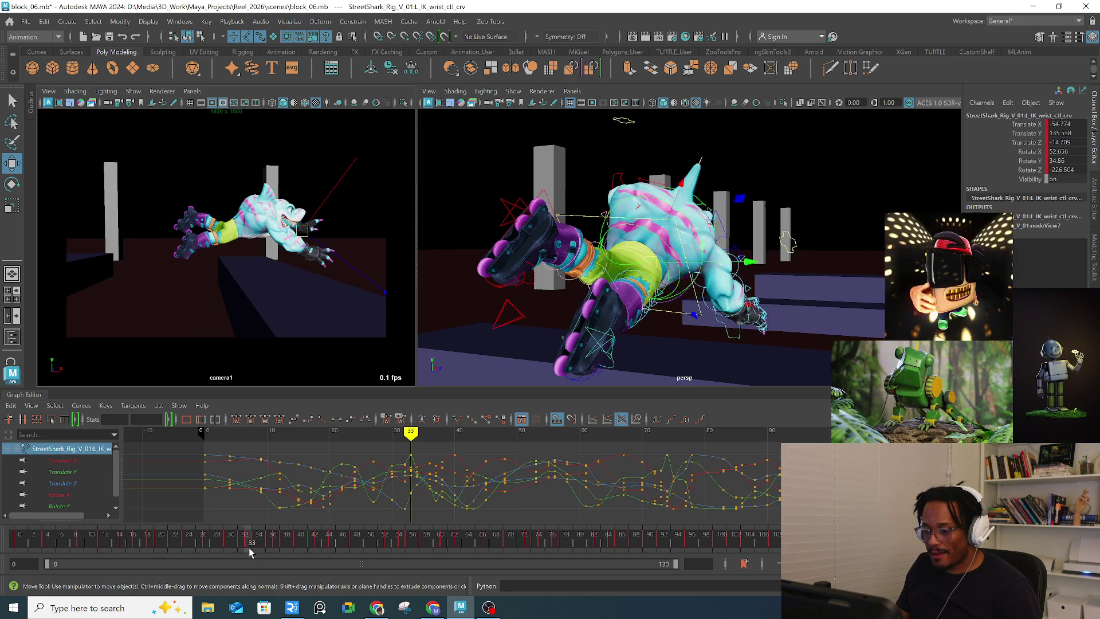
pyautogui.hotkey('alt', 'v')
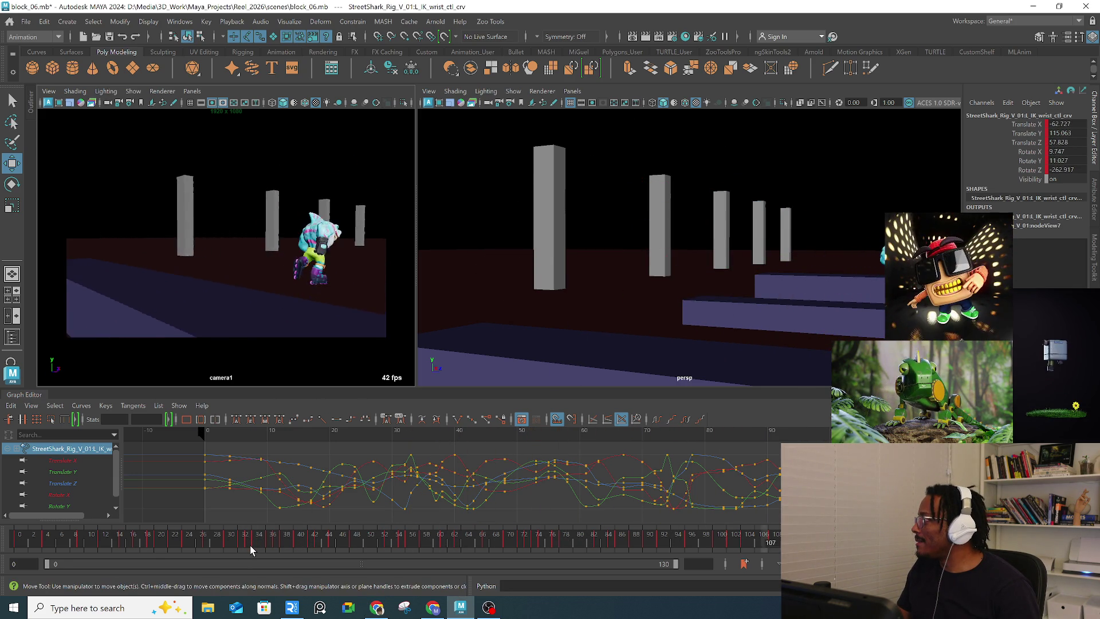
pyautogui.click(195, 543)
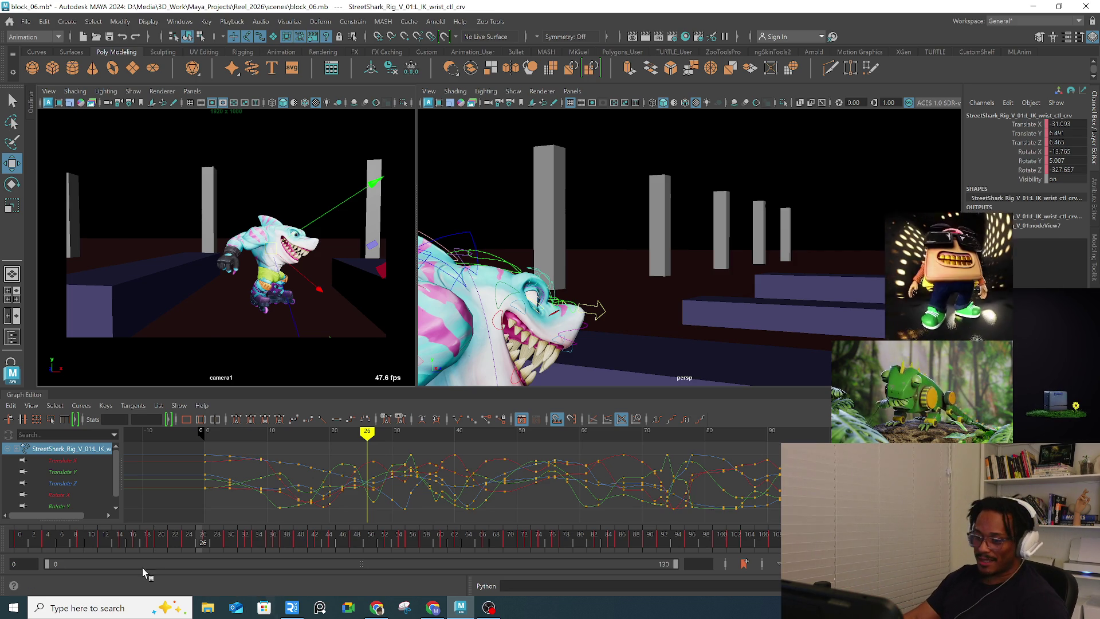
pyautogui.click(175, 535)
pyautogui.hotkey('alt', 'v')
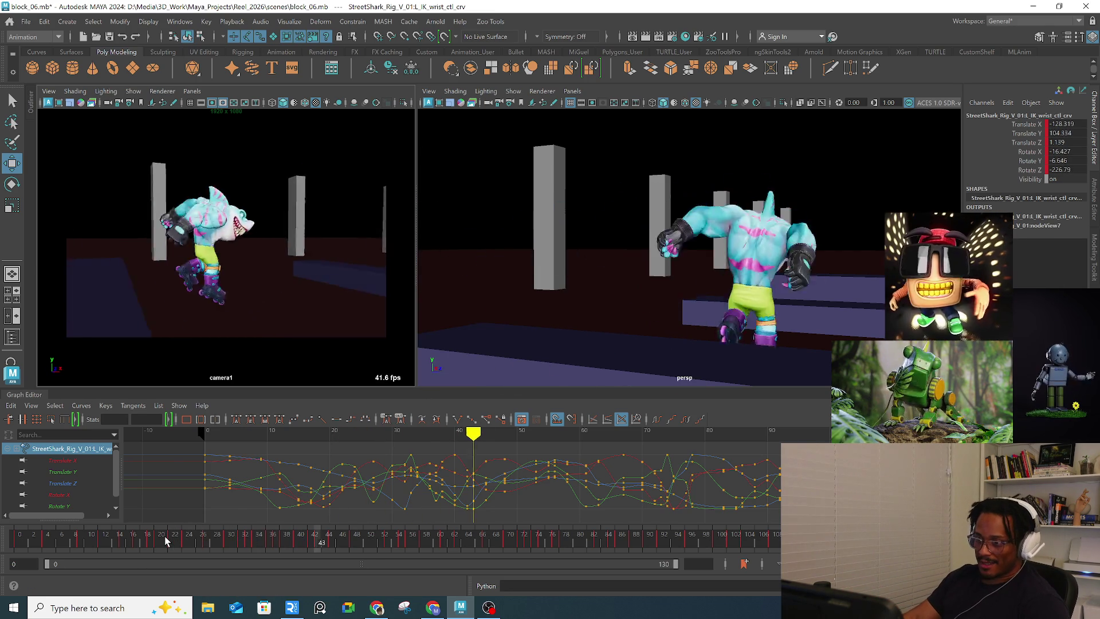
pyautogui.hotkey('alt', 'v')
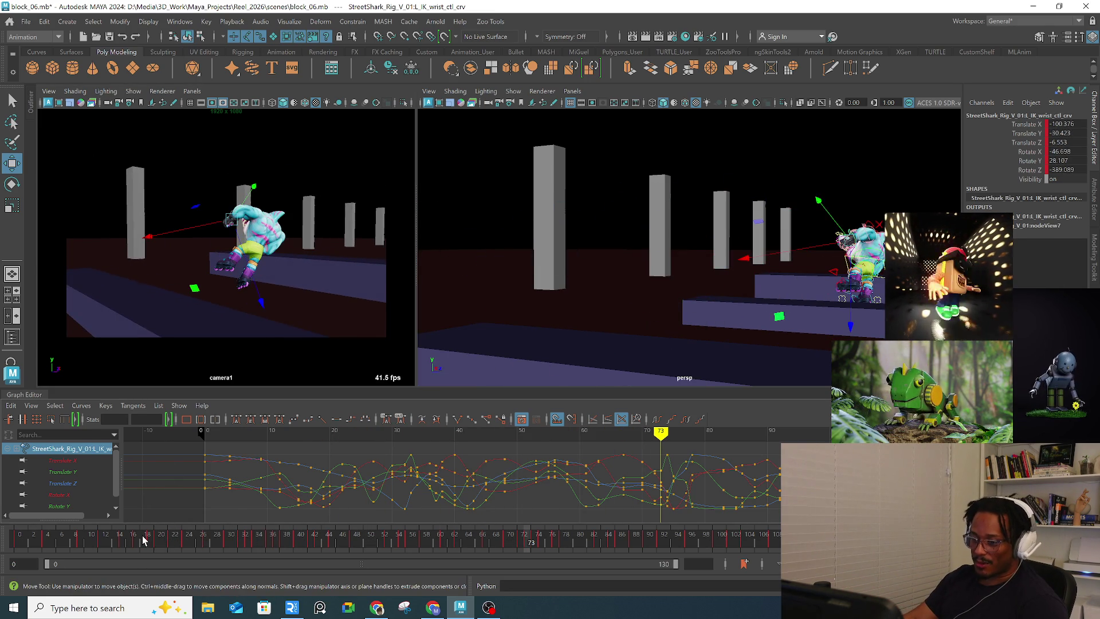
pyautogui.click(144, 541)
pyautogui.hotkey('alt', 'v')
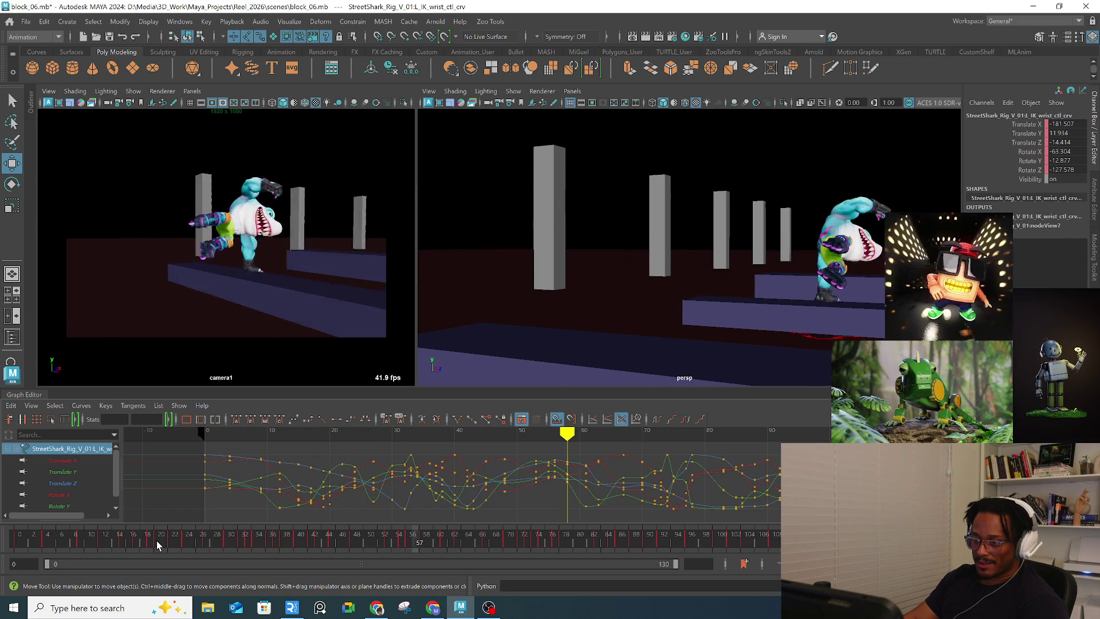
pyautogui.hotkey('alt', 'v')
pyautogui.click(147, 539)
pyautogui.moveTo(147, 538)
pyautogui.mouseDown()
pyautogui.moveTo(246, 508)
pyautogui.moveTo(481, 488)
pyautogui.moveTo(429, 499)
pyautogui.moveTo(454, 489)
pyautogui.mouseUp()
# Step: Orbit the view and select the right IK wrist control to load its curves
pyautogui.press('q')
pyautogui.moveTo(778, 269)
pyautogui.keyDown('alt'); pyautogui.mouseDown()
pyautogui.moveTo(713, 257)
pyautogui.moveTo(441, 332)
pyautogui.mouseUp(); pyautogui.keyUp('alt')
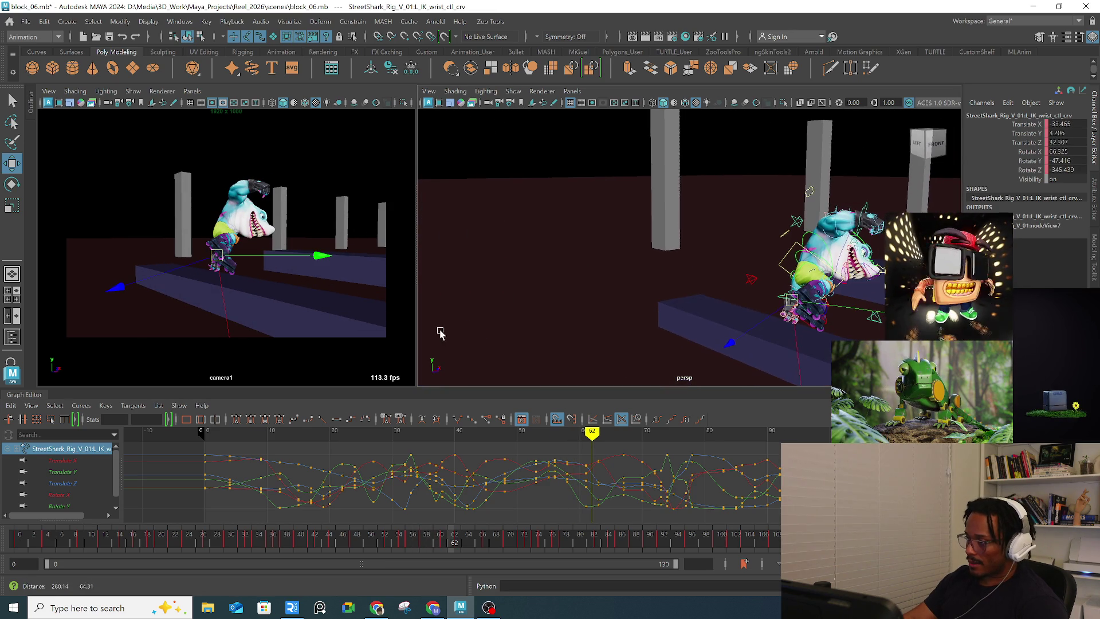
pyautogui.click(866, 210)
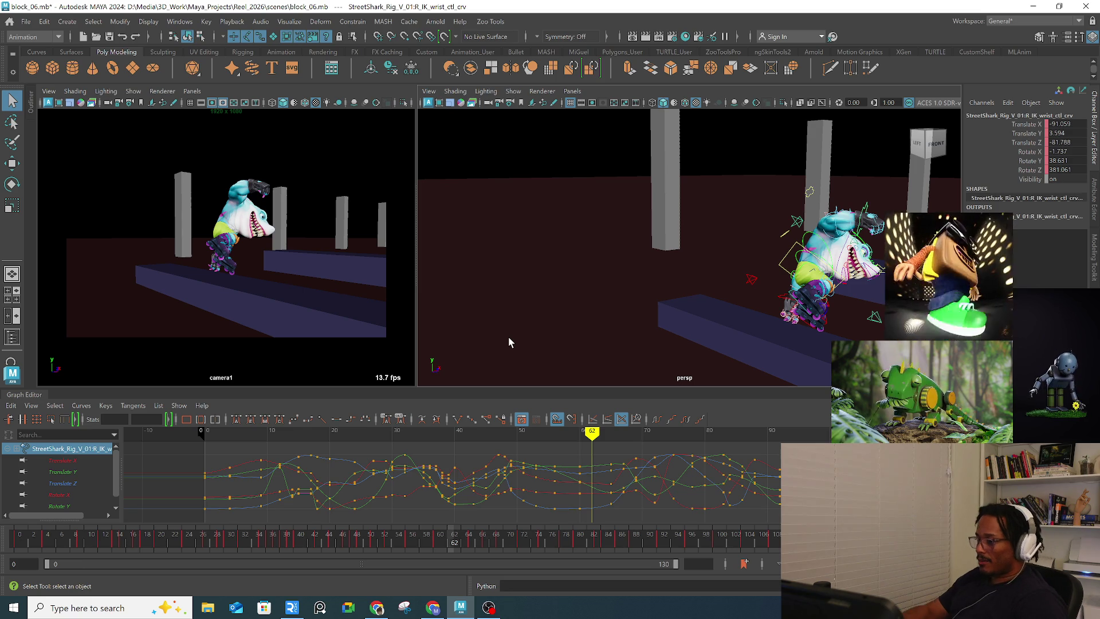
# Step: Play from frame 58, then scrub the jump between frames 31 and 42, ending on frame 36
pyautogui.click(424, 548)
pyautogui.hotkey('alt', 'v')
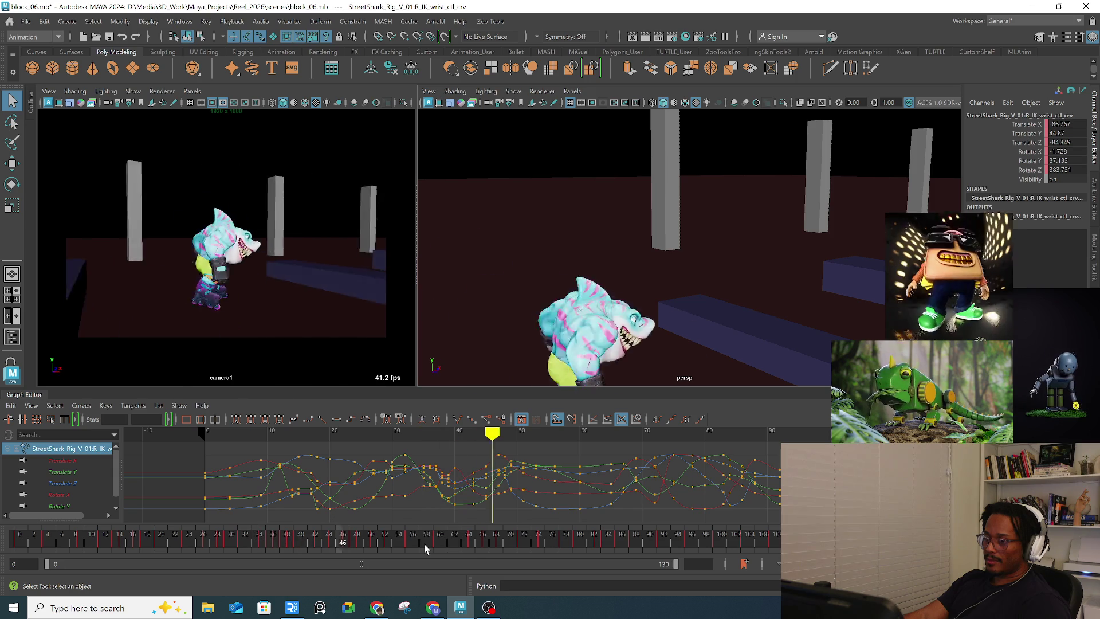
pyautogui.click(306, 544)
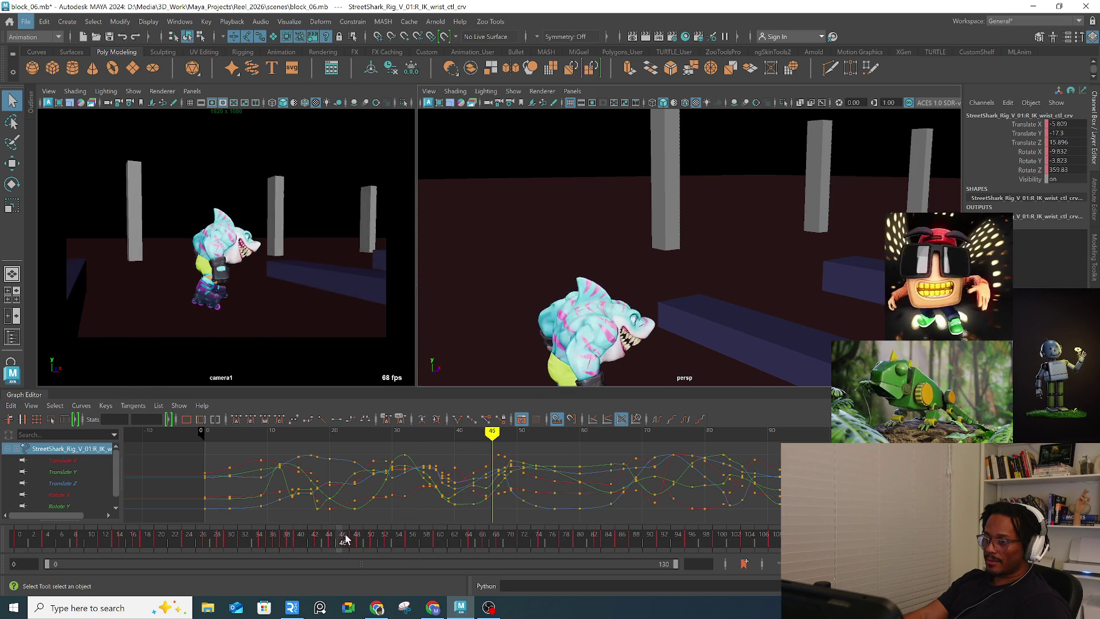
pyautogui.click(260, 547)
pyautogui.click(239, 549)
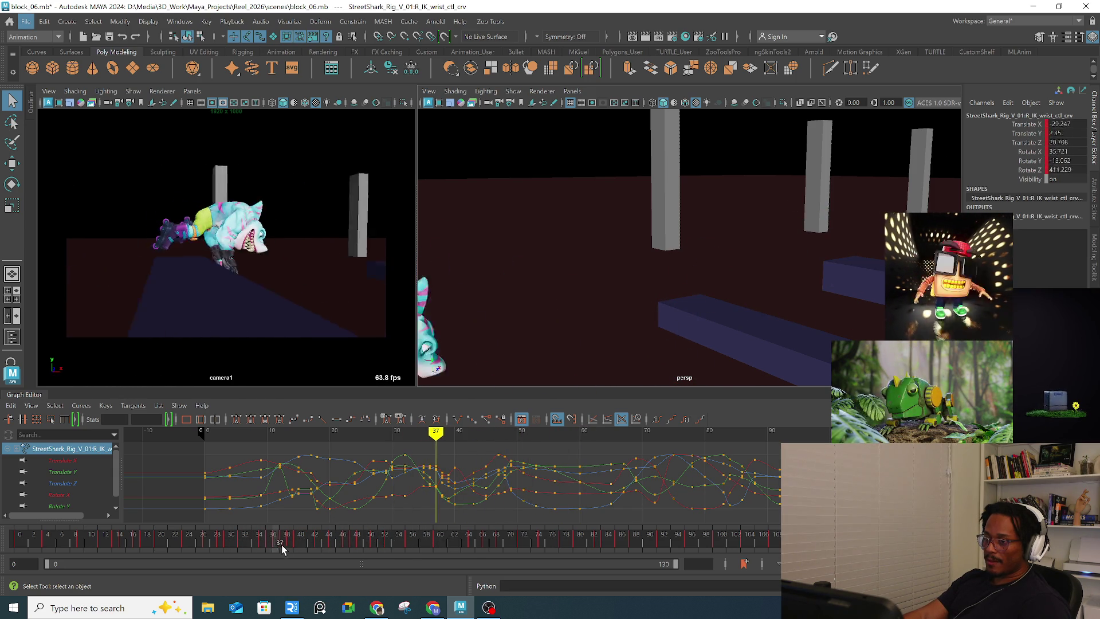
pyautogui.click(246, 544)
pyautogui.moveTo(283, 536)
pyautogui.mouseDown()
pyautogui.moveTo(317, 530)
pyautogui.moveTo(258, 541)
pyautogui.moveTo(273, 536)
pyautogui.mouseUp()
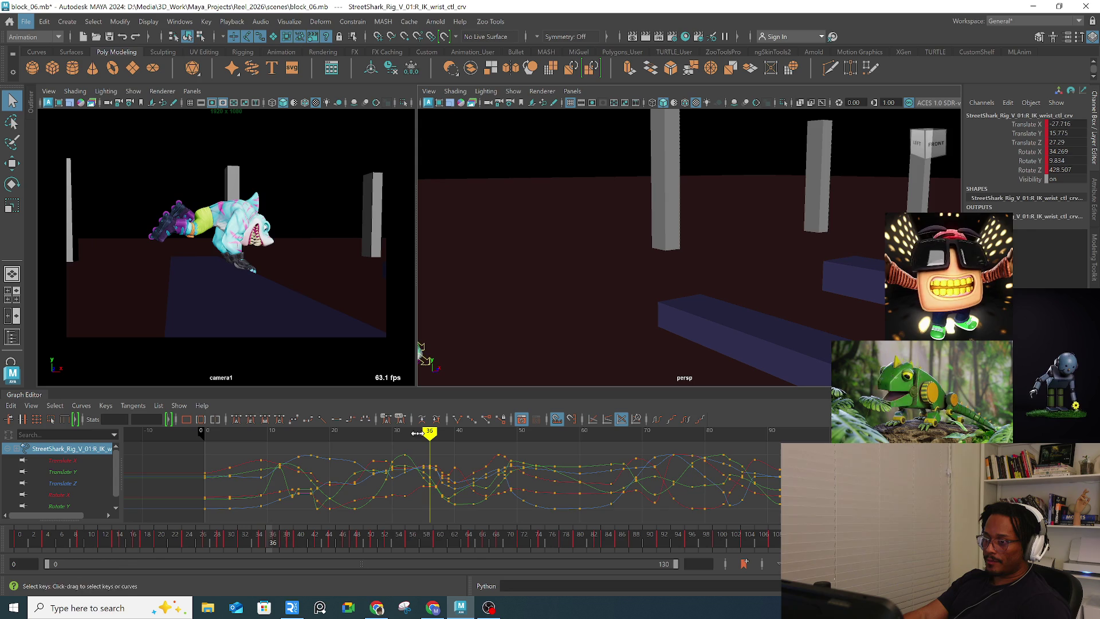
pyautogui.moveTo(498, 330)
pyautogui.keyDown('alt'); pyautogui.mouseDown()
pyautogui.moveTo(623, 297)
pyautogui.moveTo(492, 298)
pyautogui.mouseUp(); pyautogui.keyUp('alt')
# Step: Select the tongue_2 control and frame it in the perspective view
pyautogui.click(487, 298)
pyautogui.press('f')
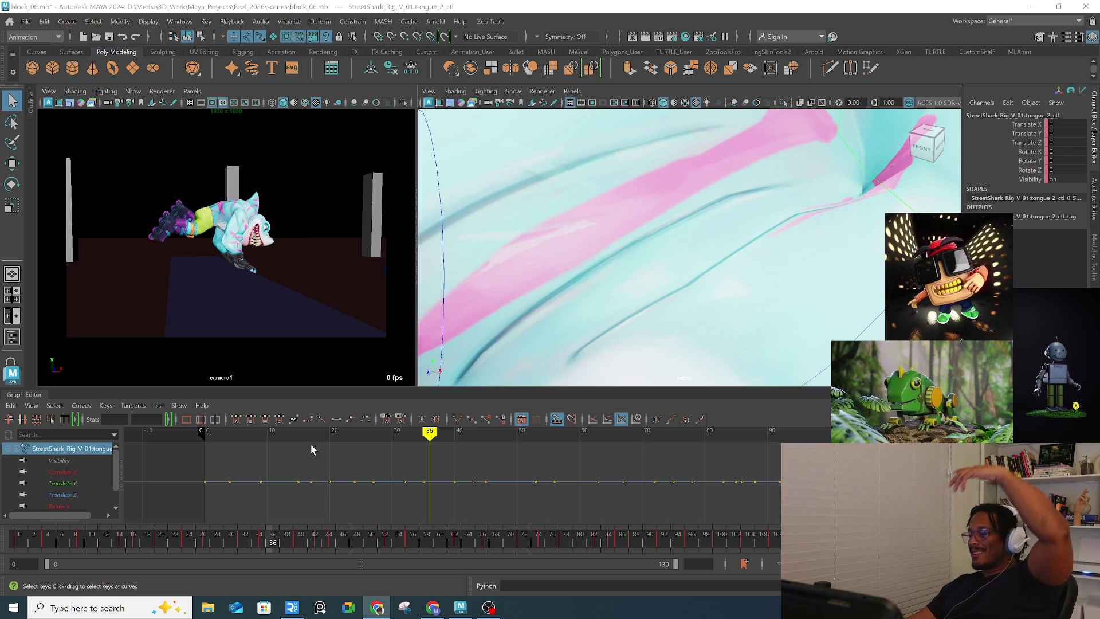
pyautogui.middleClick(311, 482)
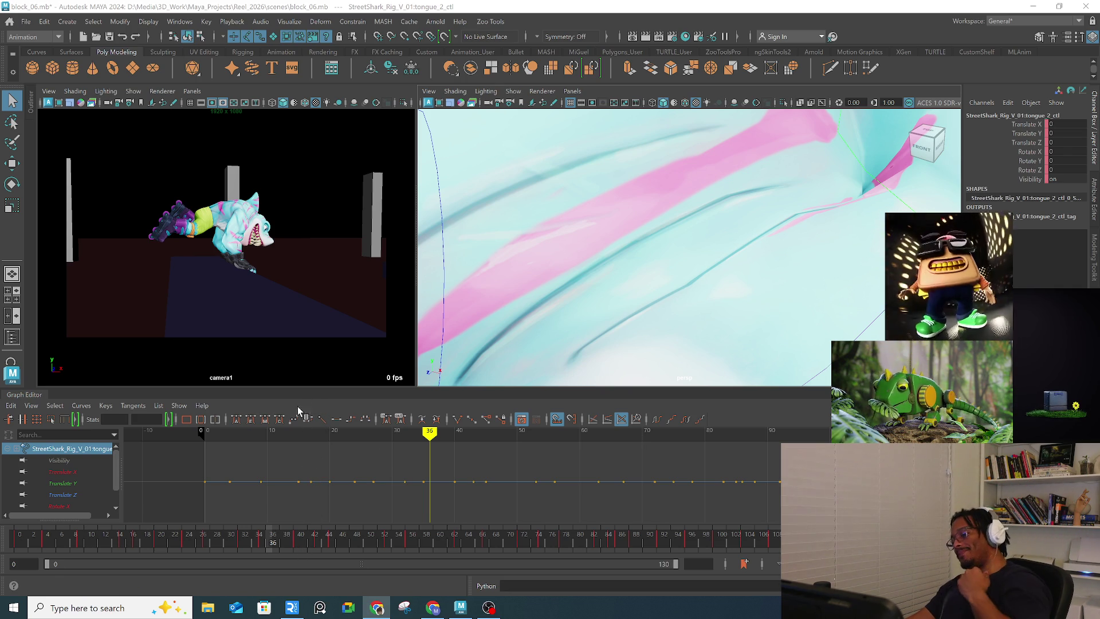
pyautogui.click(151, 535)
# Step: Play the skate animation from near frame 19 through the rail jump to frame 81
pyautogui.hotkey('alt', 'v')
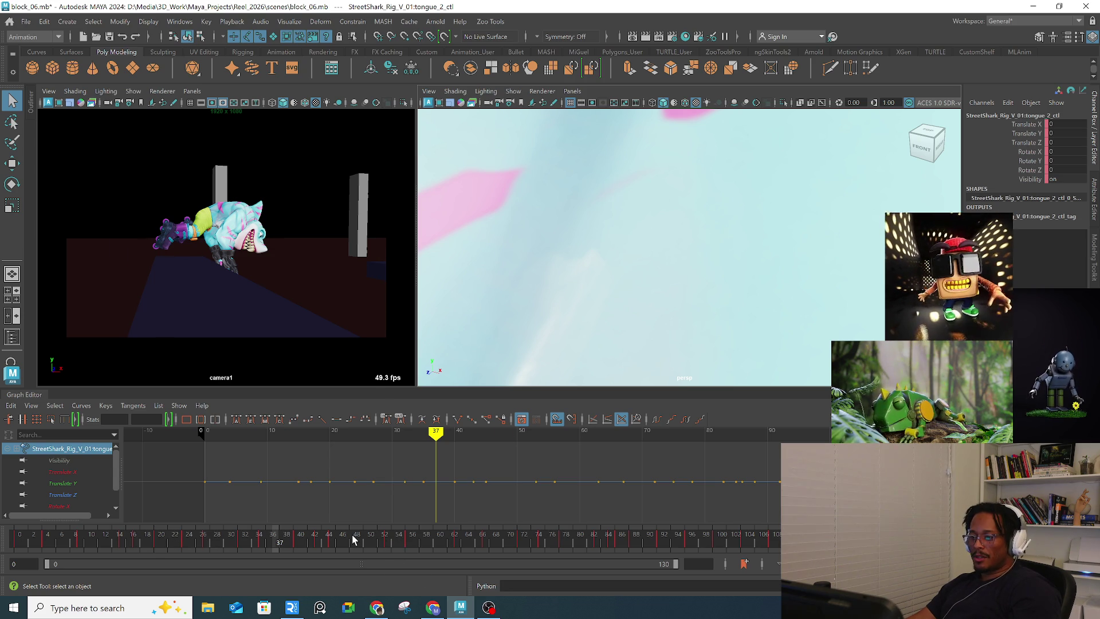
pyautogui.hotkey('alt', 'v')
pyautogui.hotkey('alt', 'v')
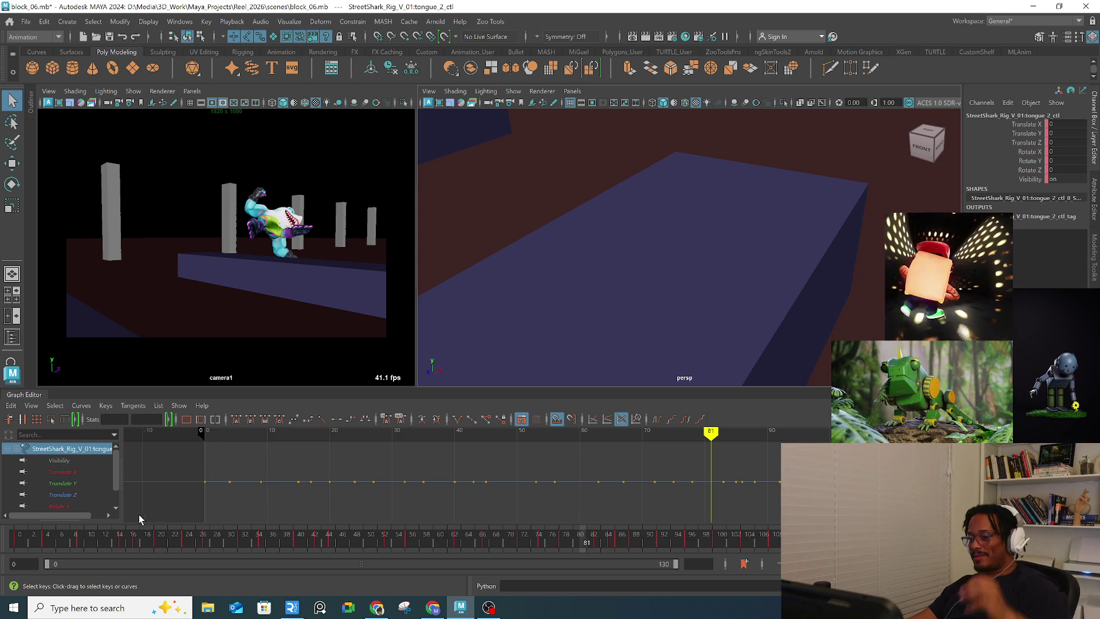
# Step: Play from frame 14, then scrub back through frames 5 to 10
pyautogui.click(116, 535)
pyautogui.hotkey('alt', 'v')
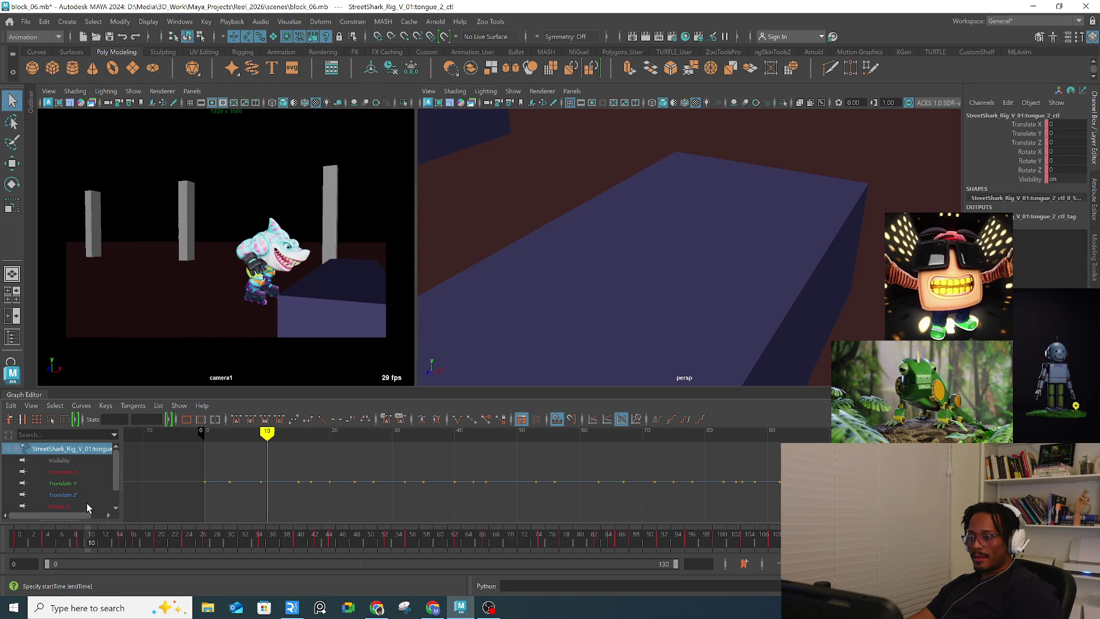
pyautogui.click(83, 542)
pyautogui.moveTo(83, 542)
pyautogui.mouseDown()
pyautogui.moveTo(52, 544)
pyautogui.moveTo(99, 542)
pyautogui.mouseUp()
# Step: Frame and orbit around the shark, then select its right IK wrist control
pyautogui.press('f')
pyautogui.scroll(-5, 614, 280)
pyautogui.moveTo(614, 279)
pyautogui.keyDown('alt'); pyautogui.mouseDown()
pyautogui.moveTo(625, 286)
pyautogui.moveTo(617, 296)
pyautogui.moveTo(689, 298)
pyautogui.mouseUp(); pyautogui.keyUp('alt')
pyautogui.click(642, 294)
# Step: Rotate the right IK wrist to a new angle and shift it sideways at frame 11
pyautogui.press('w')
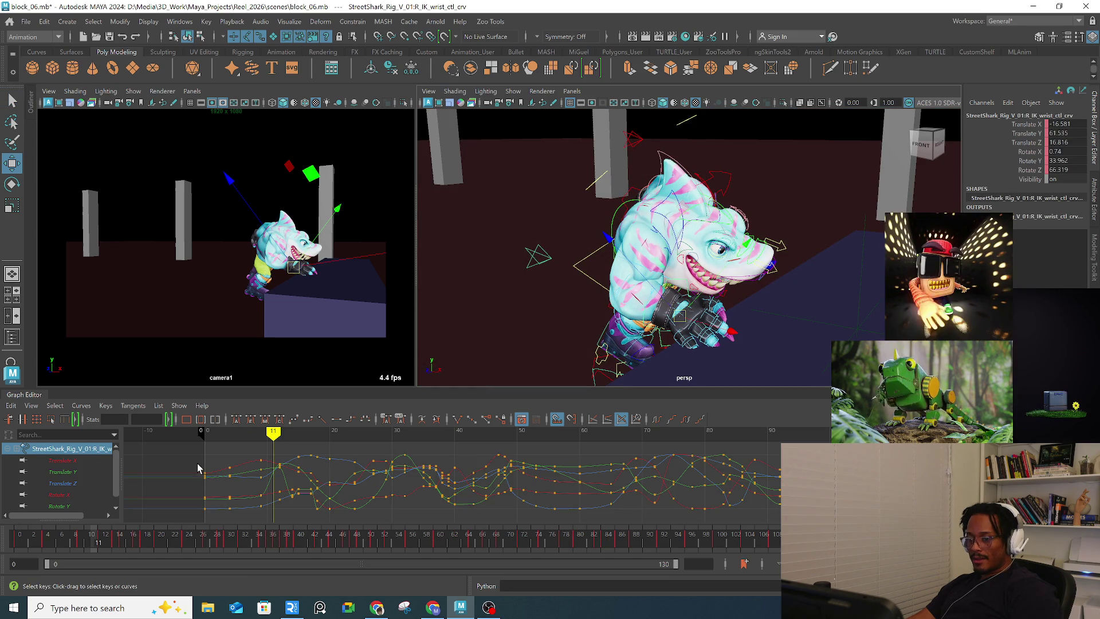
pyautogui.keyDown('alt'); pyautogui.moveTo(694, 240); pyautogui.dragTo(678, 225); pyautogui.keyUp('alt')
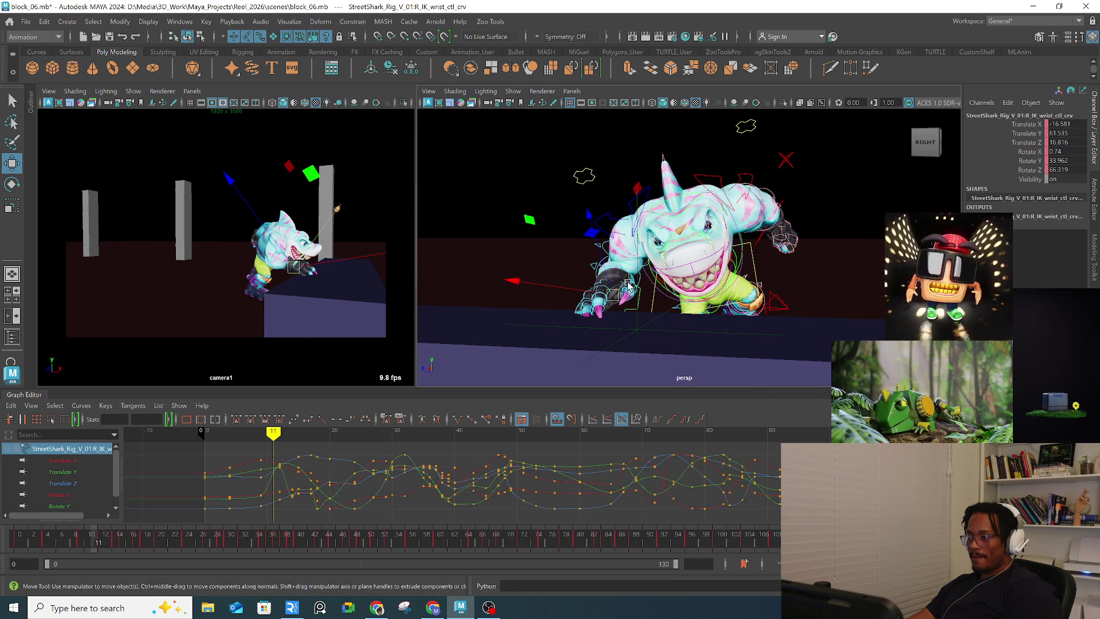
pyautogui.press('e')
pyautogui.moveTo(356, 216); pyautogui.dragTo(333, 203)
pyautogui.moveTo(573, 258)
pyautogui.keyDown('alt'); pyautogui.mouseDown()
pyautogui.moveTo(608, 292)
pyautogui.moveTo(669, 242)
pyautogui.moveTo(607, 240)
pyautogui.moveTo(510, 312)
pyautogui.mouseUp(); pyautogui.keyUp('alt')
pyautogui.press('w')
# Step: Select and rotate the right clavicle control, comparing frames 11 and 12
pyautogui.press('q')
pyautogui.click(659, 235)
pyautogui.press('e')
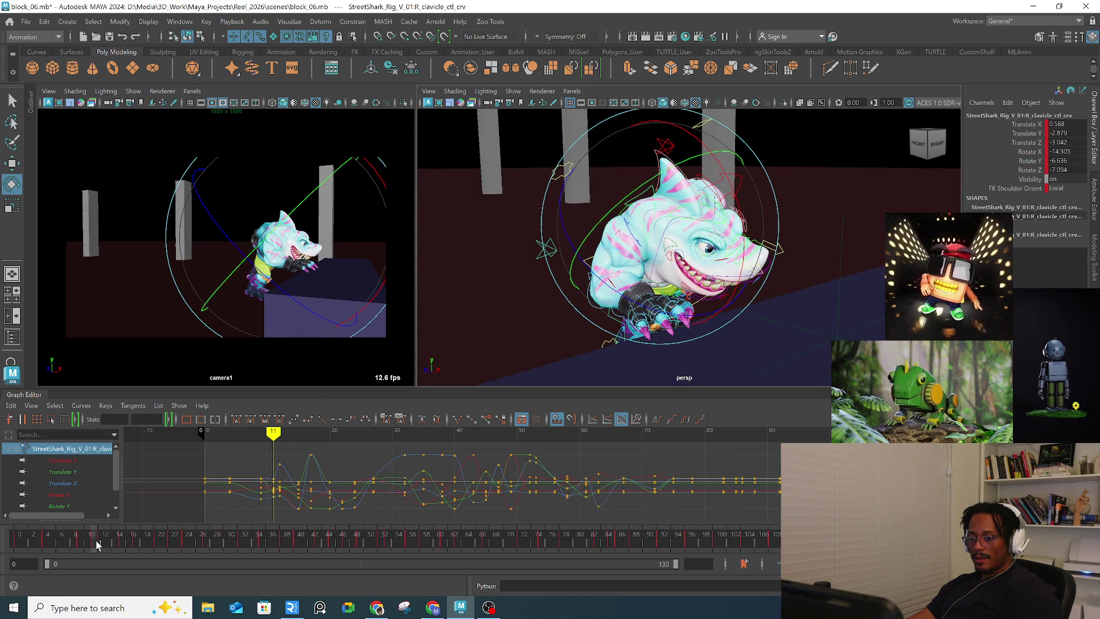
pyautogui.click(102, 543)
pyautogui.click(99, 541)
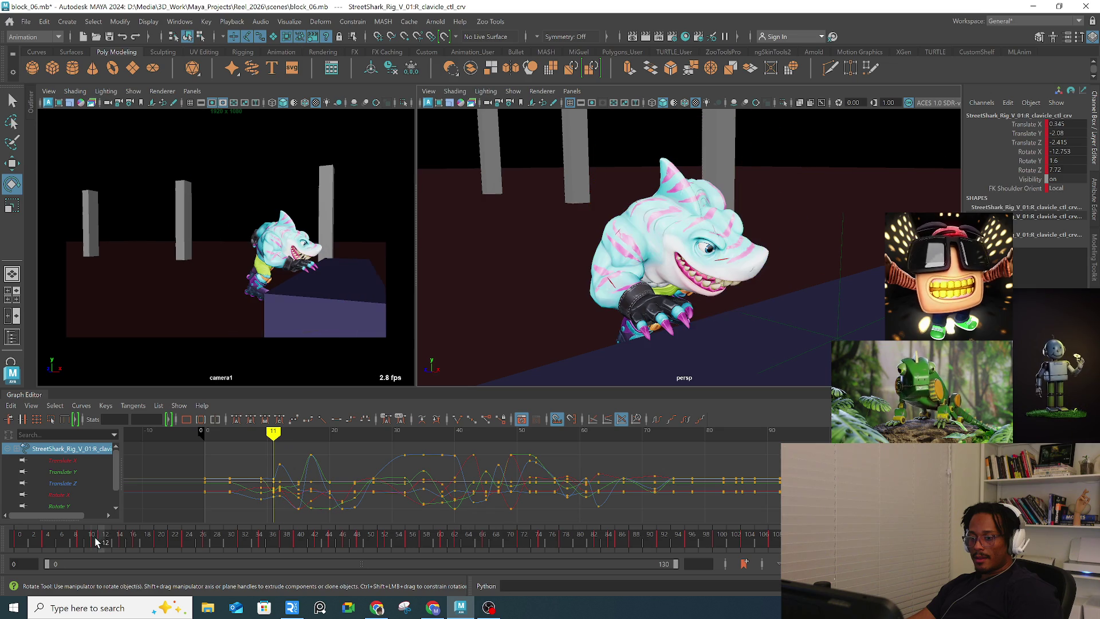
pyautogui.moveTo(612, 290)
pyautogui.keyDown('alt'); pyautogui.mouseDown()
pyautogui.moveTo(704, 326)
pyautogui.moveTo(763, 324)
pyautogui.mouseUp(); pyautogui.keyUp('alt')
# Step: Reselect and move the right IK wrist, then scrub frames 8 to 11 to check the arm
pyautogui.press('q')
pyautogui.click(721, 343)
pyautogui.press('w')
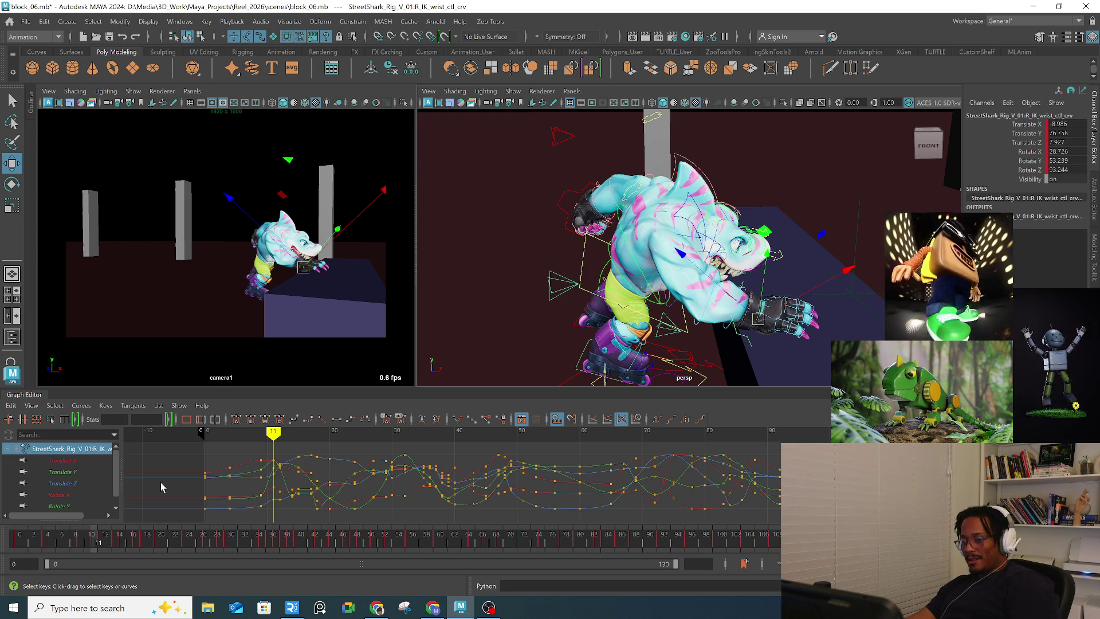
pyautogui.moveTo(104, 528)
pyautogui.mouseDown()
pyautogui.moveTo(78, 543)
pyautogui.moveTo(112, 539)
pyautogui.mouseUp()
# Step: Turn on Screen Space Ambient Occlusion, switch viewports to a grey background, and go to frame 14
pyautogui.moveTo(762, 240)
pyautogui.keyDown('alt'); pyautogui.mouseDown()
pyautogui.moveTo(520, 267)
pyautogui.moveTo(637, 251)
pyautogui.moveTo(613, 269)
pyautogui.moveTo(629, 275)
pyautogui.mouseUp(); pyautogui.keyUp('alt')
pyautogui.press('e')
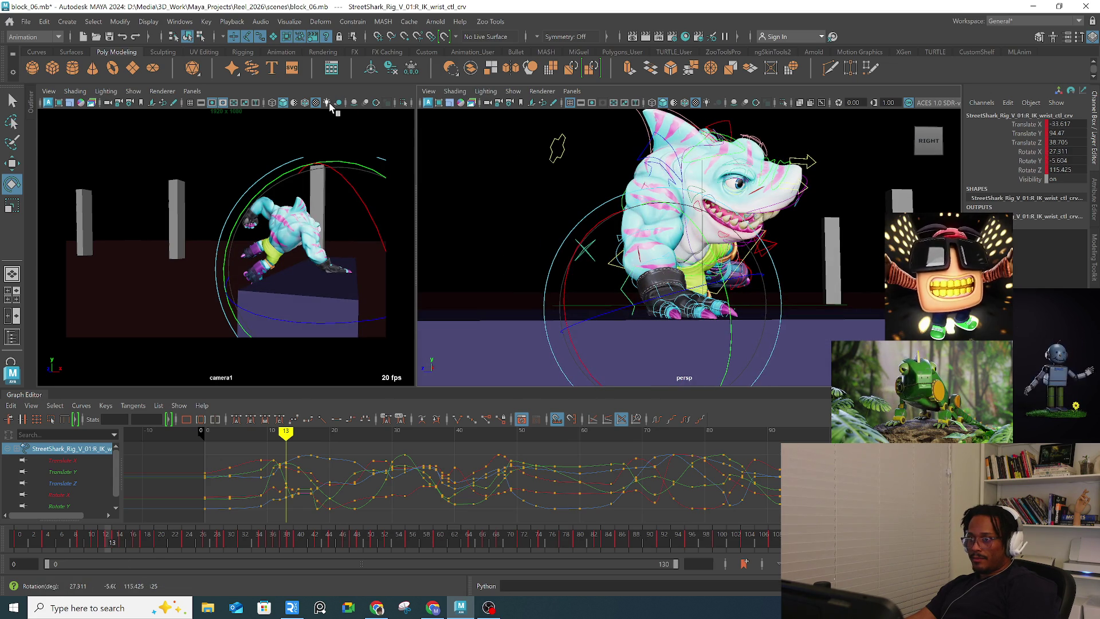
pyautogui.click(354, 103)
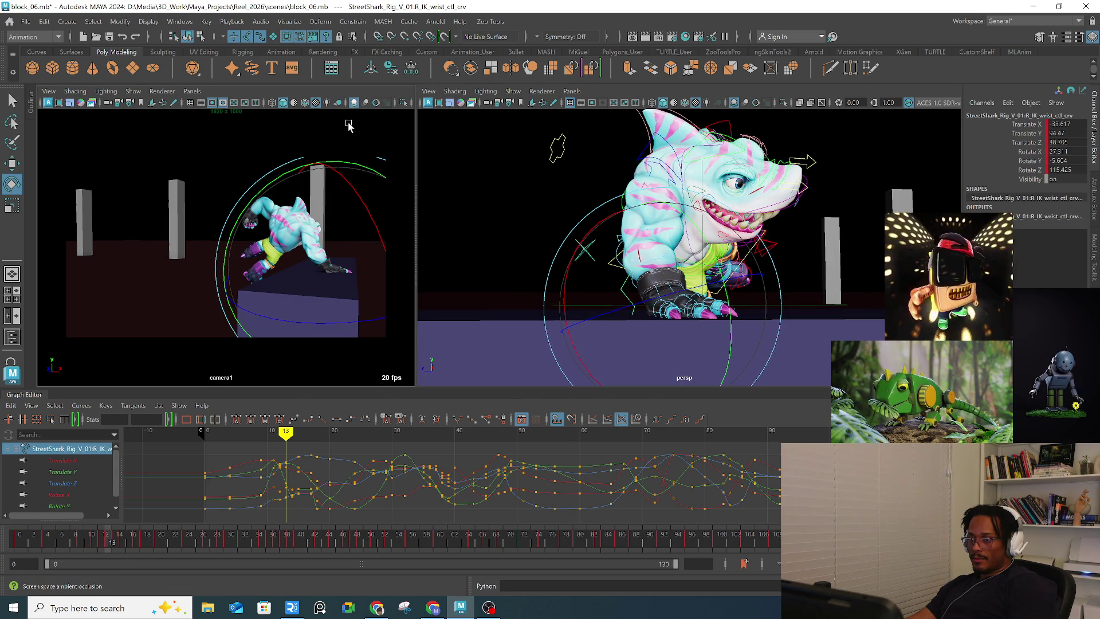
pyautogui.hotkey('alt', 'b')
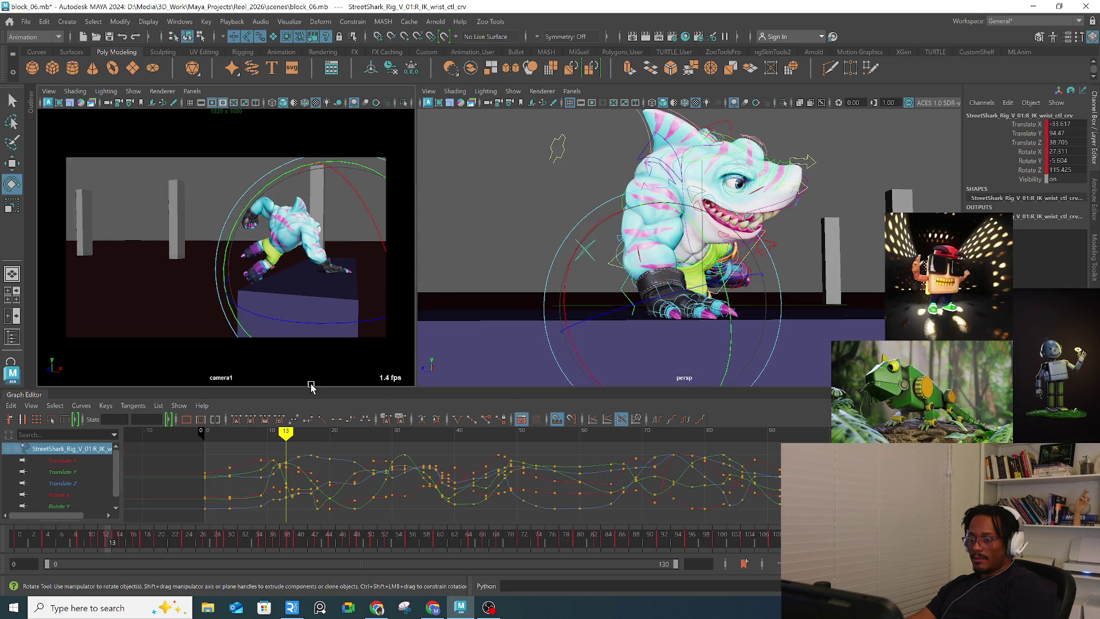
pyautogui.click(118, 543)
pyautogui.moveTo(716, 298)
pyautogui.keyDown('alt'); pyautogui.mouseDown()
pyautogui.moveTo(775, 319)
pyautogui.moveTo(525, 318)
pyautogui.moveTo(607, 289)
pyautogui.moveTo(562, 269)
pyautogui.mouseUp(); pyautogui.keyUp('alt')
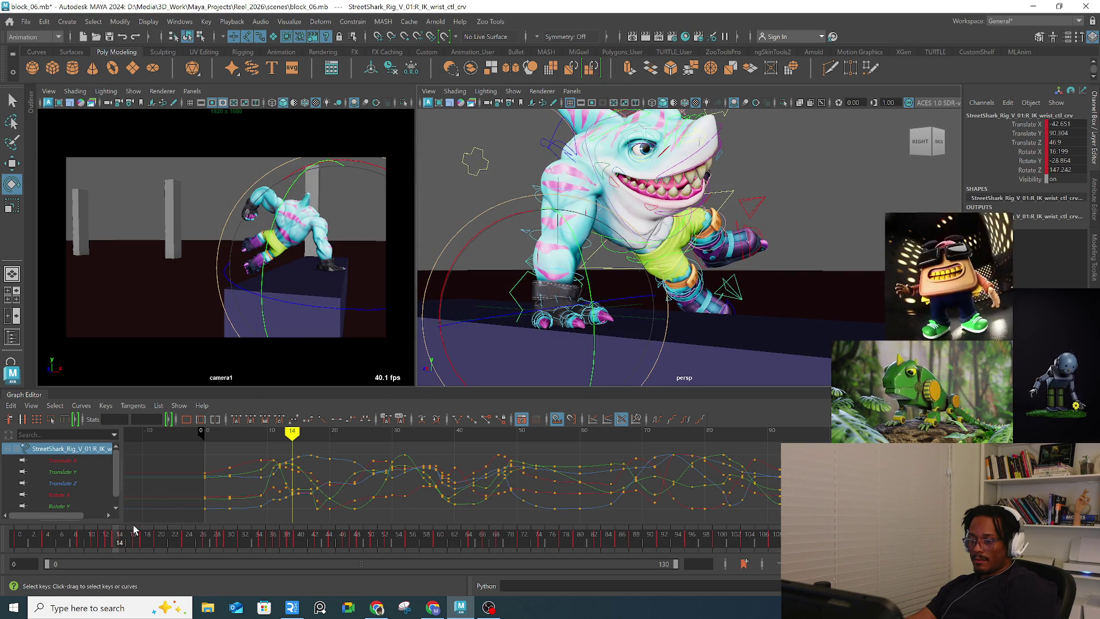
# Step: Step forward to frame 18 and rotate the right IK wrist control into a new angle
pyautogui.click(123, 543)
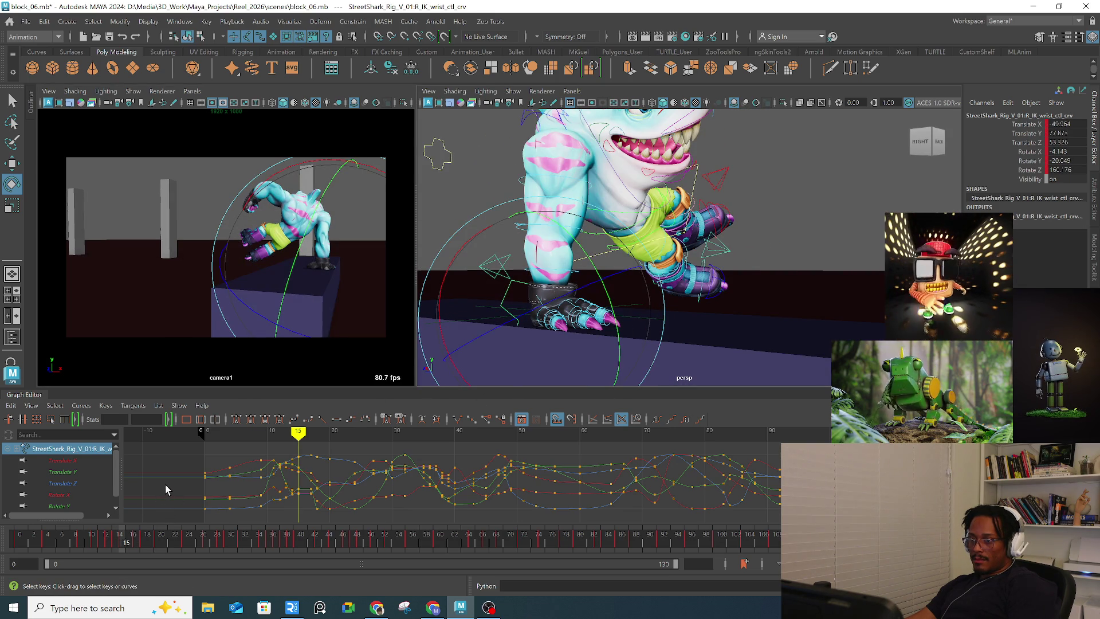
pyautogui.click(131, 543)
pyautogui.click(137, 543)
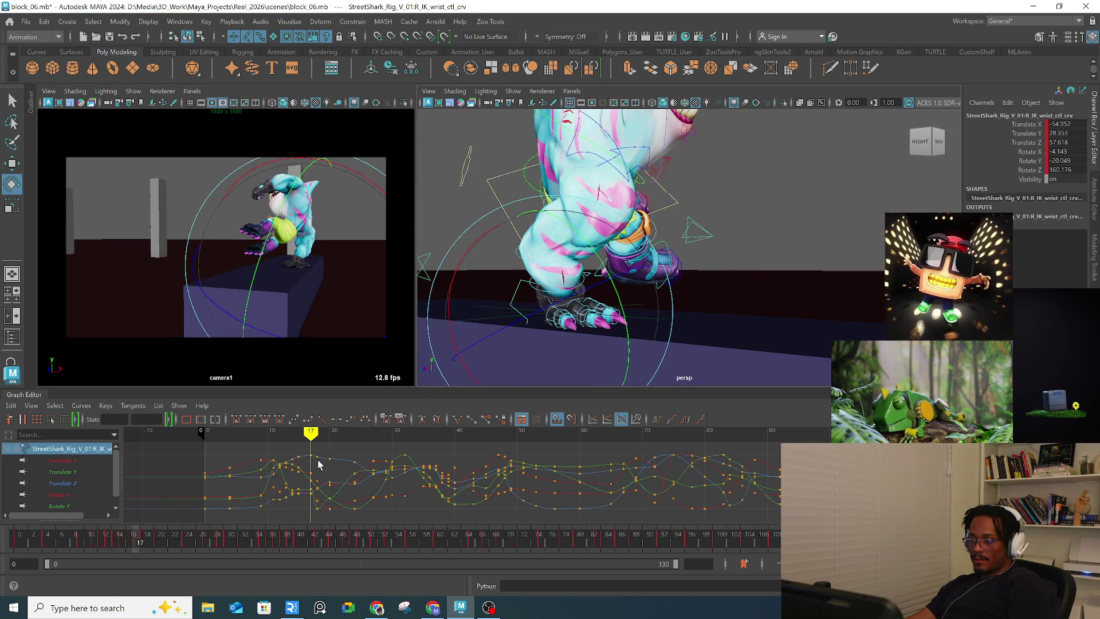
pyautogui.click(142, 543)
pyautogui.moveTo(142, 542); pyautogui.dragTo(140, 540)
pyautogui.moveTo(532, 329)
pyautogui.mouseDown()
pyautogui.moveTo(581, 350)
pyautogui.moveTo(653, 319)
pyautogui.moveTo(569, 278)
pyautogui.moveTo(686, 260)
pyautogui.moveTo(515, 265)
pyautogui.moveTo(659, 273)
pyautogui.moveTo(710, 290)
pyautogui.moveTo(645, 248)
pyautogui.moveTo(742, 270)
pyautogui.moveTo(681, 252)
pyautogui.moveTo(563, 327)
pyautogui.moveTo(649, 307)
pyautogui.mouseUp()
# Step: Move the right elbow pole vector down and outward to -49.62, 87.655, 77.845
pyautogui.press('q')
pyautogui.click(558, 328)
pyautogui.press('w')
pyautogui.moveTo(579, 318)
pyautogui.mouseDown()
pyautogui.moveTo(576, 353)
pyautogui.moveTo(664, 356)
pyautogui.mouseUp()
# Step: Lower R_clavicle_ctl from behind the shark to drop the right shoulder
pyautogui.moveTo(745, 264)
pyautogui.keyDown('alt'); pyautogui.mouseDown()
pyautogui.moveTo(764, 255)
pyautogui.moveTo(596, 252)
pyautogui.moveTo(598, 243)
pyautogui.mouseUp(); pyautogui.keyUp('alt')
pyautogui.click(601, 247)
pyautogui.press('q')
pyautogui.press('w')
pyautogui.moveTo(599, 244); pyautogui.dragTo(635, 217, button='middle')
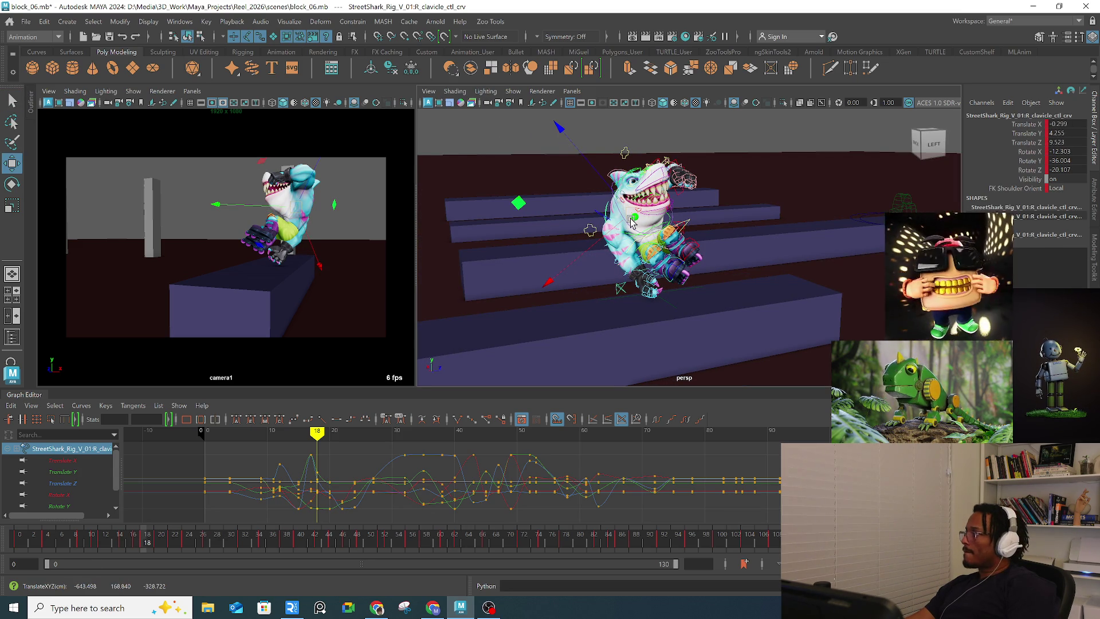
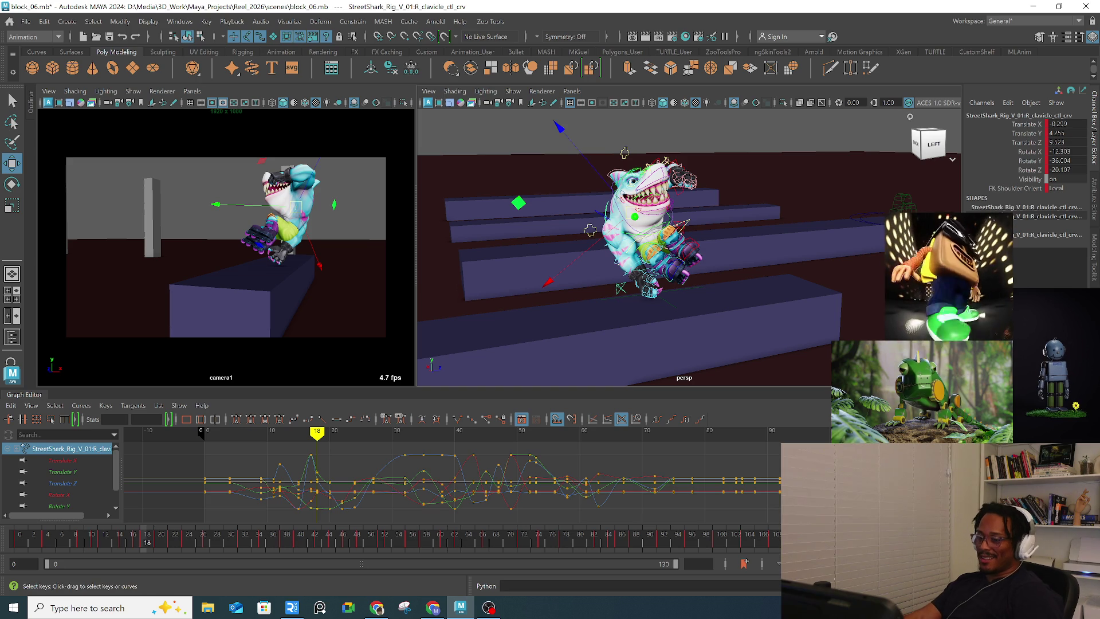
# Step: Play the rail-grind block from frames 14 and 7, then scrub frames 6 to 11
pyautogui.click(120, 538)
pyautogui.hotkey('alt', 'v')
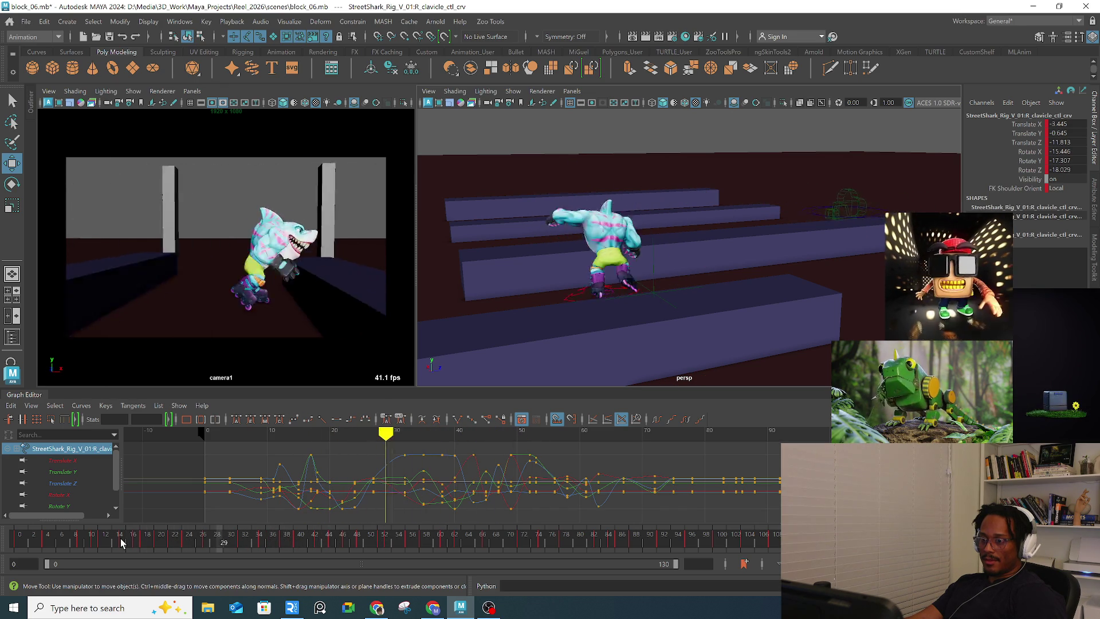
pyautogui.press('Escape')
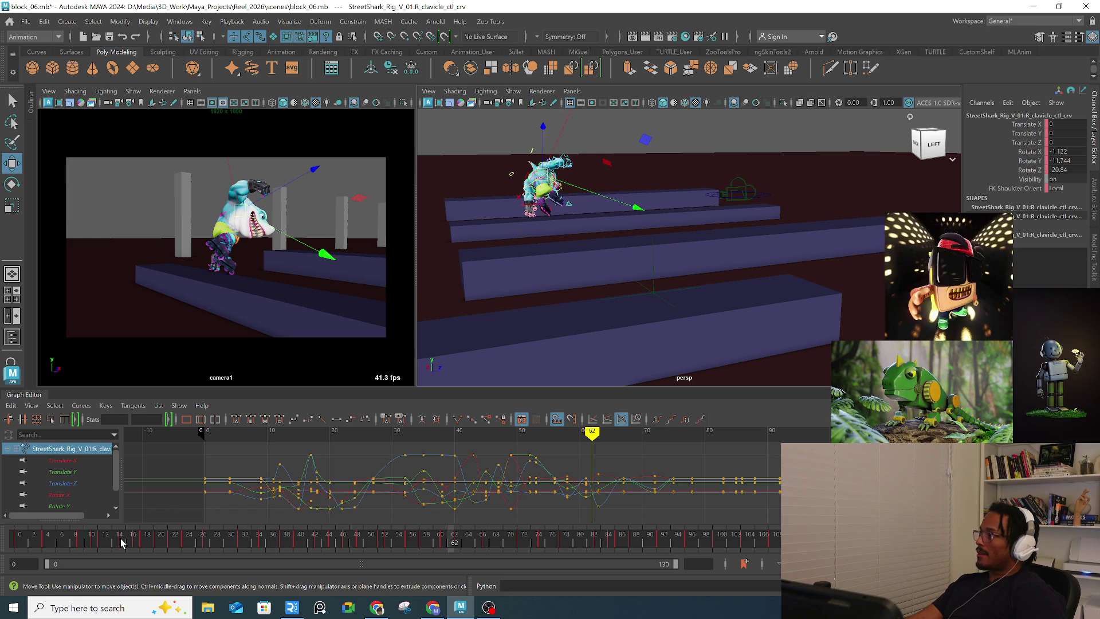
pyautogui.click(67, 543)
pyautogui.hotkey('alt', 'v')
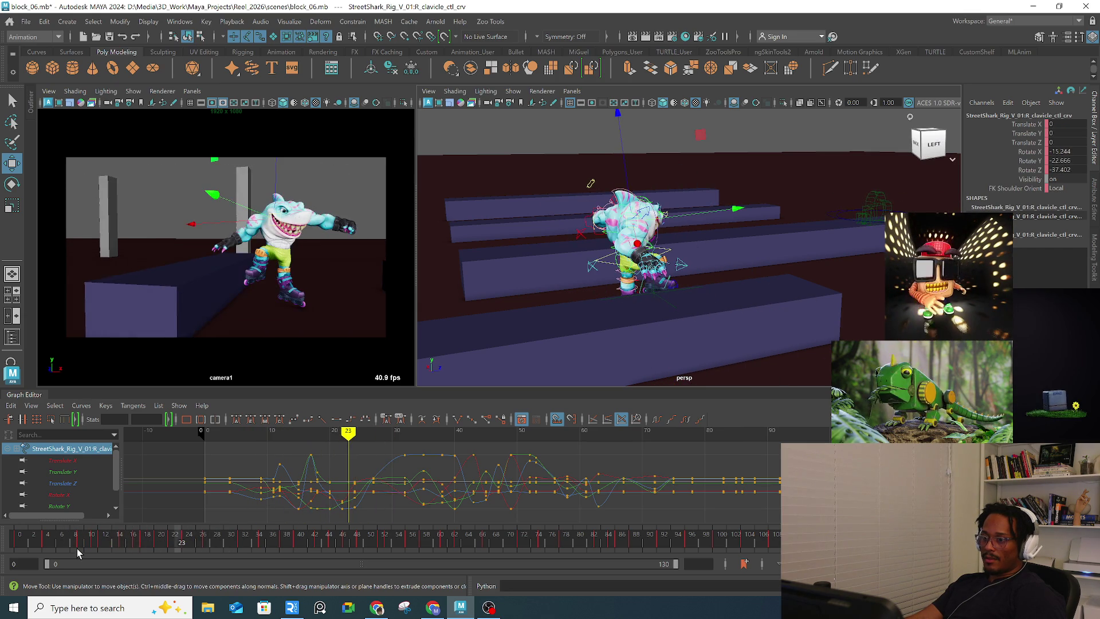
pyautogui.click(69, 543)
pyautogui.moveTo(81, 543)
pyautogui.mouseDown()
pyautogui.moveTo(97, 542)
pyautogui.moveTo(63, 542)
pyautogui.moveTo(171, 521)
pyautogui.moveTo(329, 536)
pyautogui.moveTo(500, 483)
pyautogui.moveTo(435, 504)
pyautogui.moveTo(474, 496)
pyautogui.moveTo(384, 493)
pyautogui.moveTo(449, 492)
pyautogui.moveTo(392, 492)
pyautogui.moveTo(446, 490)
pyautogui.moveTo(392, 490)
pyautogui.moveTo(427, 485)
pyautogui.mouseUp()
# Step: Select the R_IK_wrist_ctl with the Move tool and frame and orbit in close around it
pyautogui.moveTo(676, 229)
pyautogui.keyDown('alt'); pyautogui.mouseDown()
pyautogui.moveTo(634, 190)
pyautogui.moveTo(518, 300)
pyautogui.moveTo(756, 165)
pyautogui.moveTo(658, 287)
pyautogui.mouseUp(); pyautogui.keyUp('alt')
pyautogui.press('q')
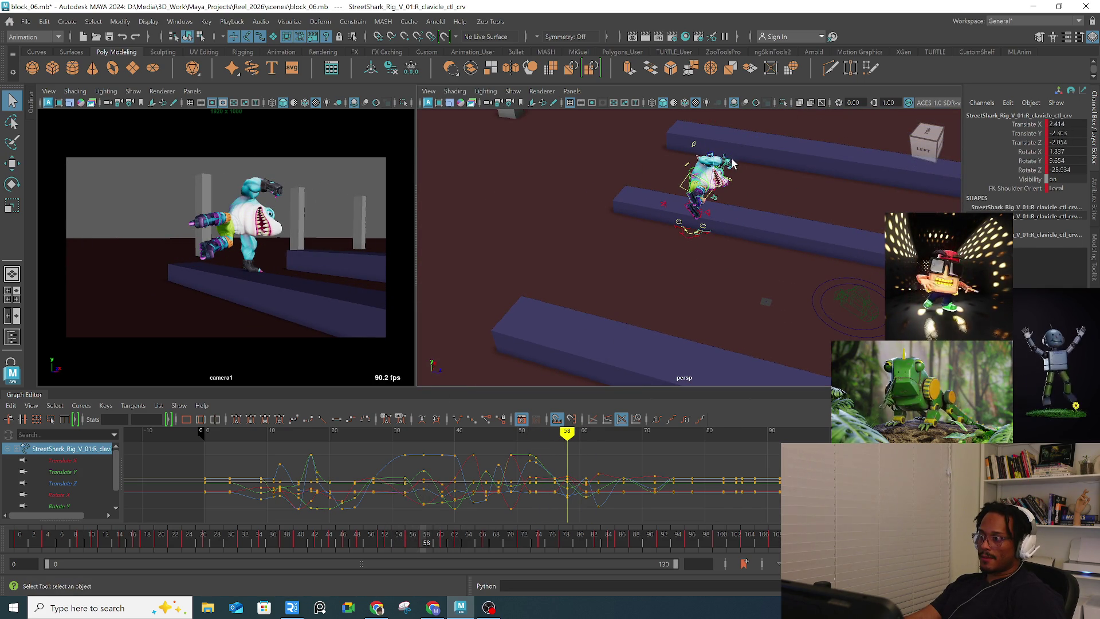
pyautogui.click(727, 162)
pyautogui.click(726, 160)
pyautogui.press('f')
pyautogui.press('w')
pyautogui.moveTo(724, 155)
pyautogui.keyDown('alt'); pyautogui.mouseDown()
pyautogui.moveTo(697, 237)
pyautogui.moveTo(607, 229)
pyautogui.mouseUp(); pyautogui.keyUp('alt')
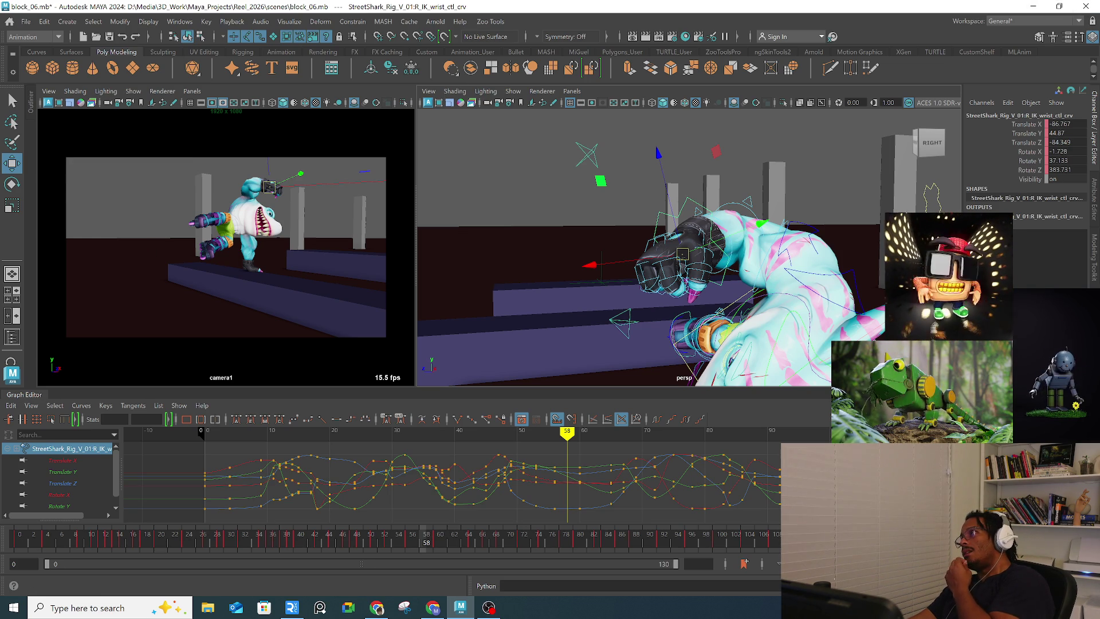
# Step: Switch from Maya to the Chrome window playing the Ultimate Spider-Man episode
pyautogui.hotkey('alt', 'Tab')
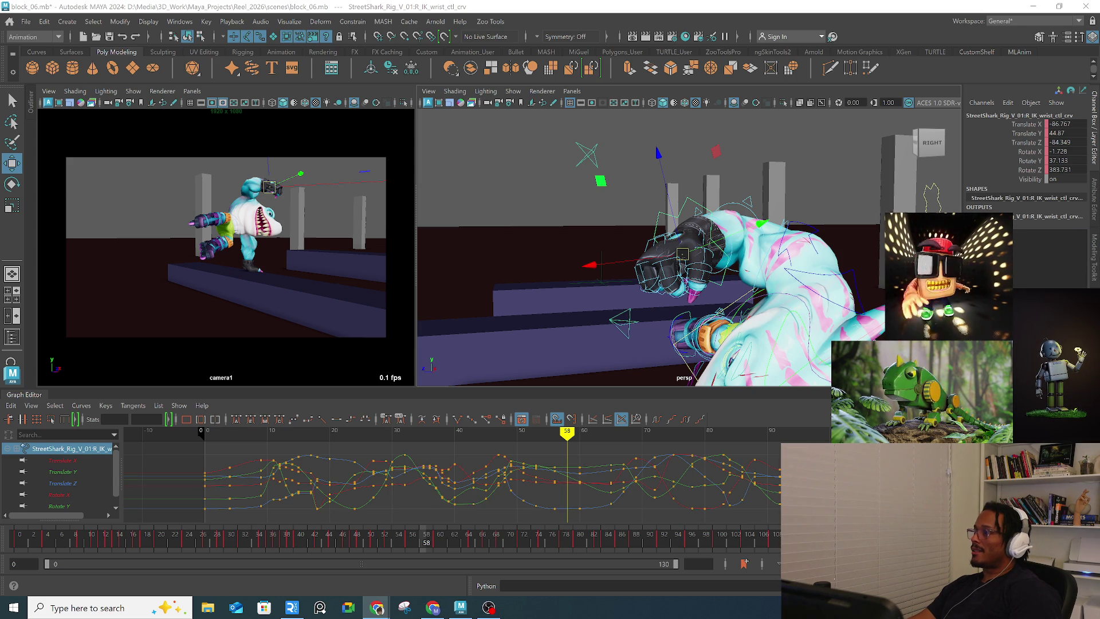
pyautogui.hotkey('alt', 'Tab')
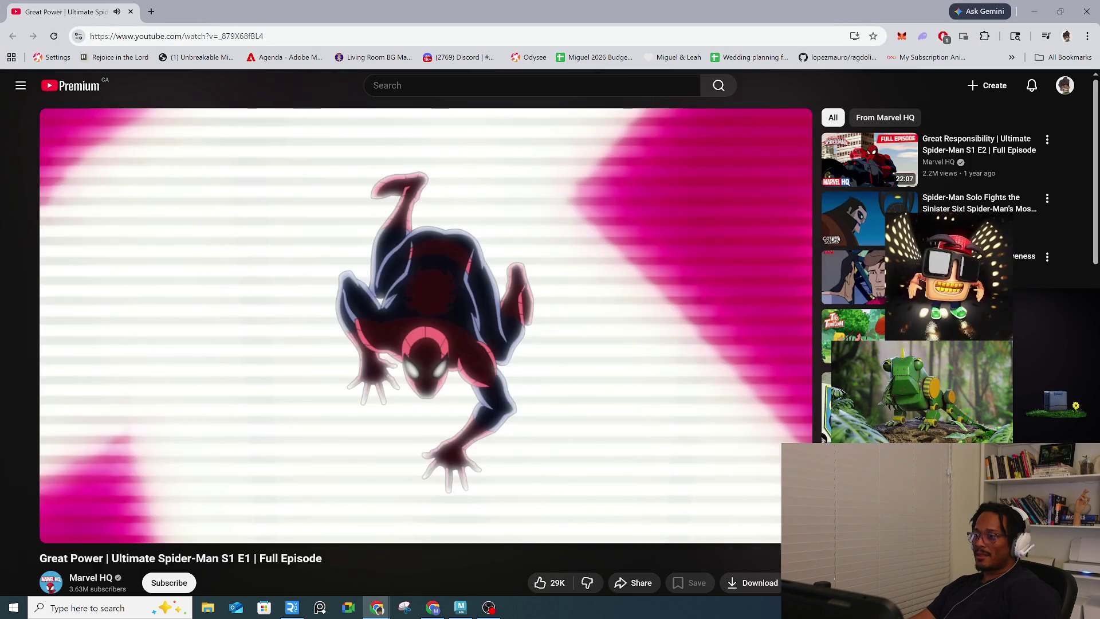
# Step: Skip the Ultimate Spider-Man episode ahead to 3:24, 4:25, 5:54 and 8:51
pyautogui.scroll(-2, 624, 229)
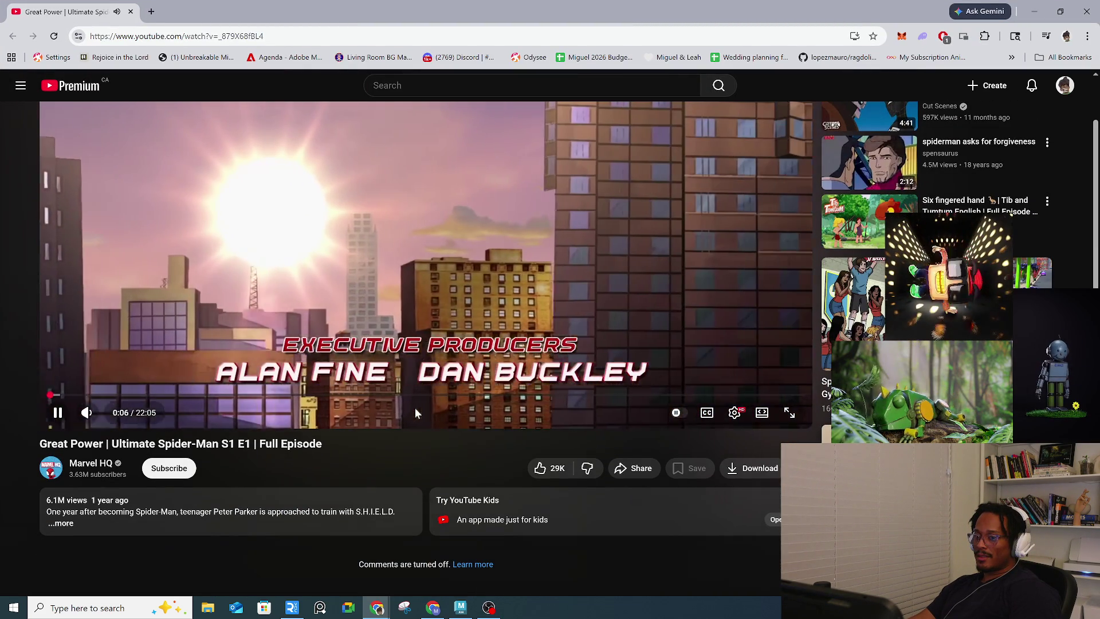
pyautogui.scroll(2, 98, 509)
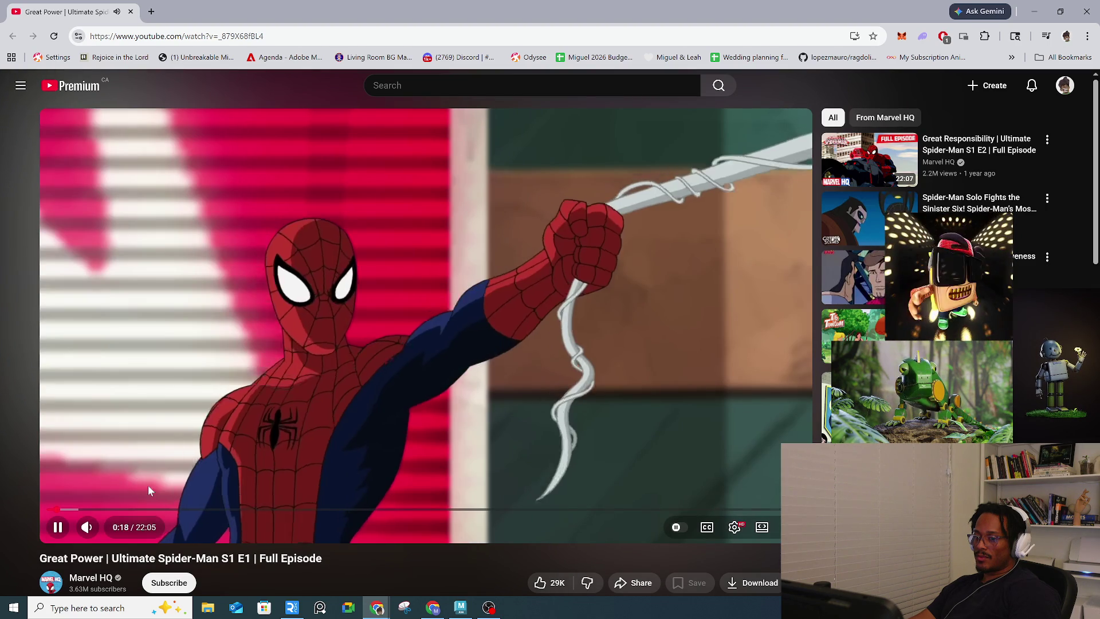
pyautogui.click(159, 509)
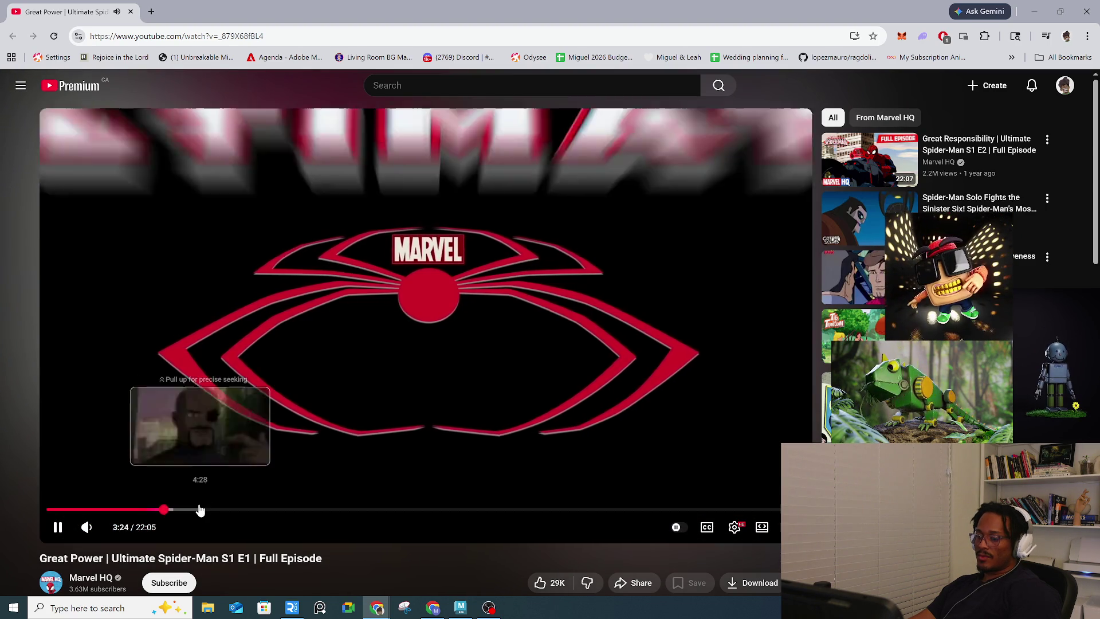
pyautogui.click(199, 509)
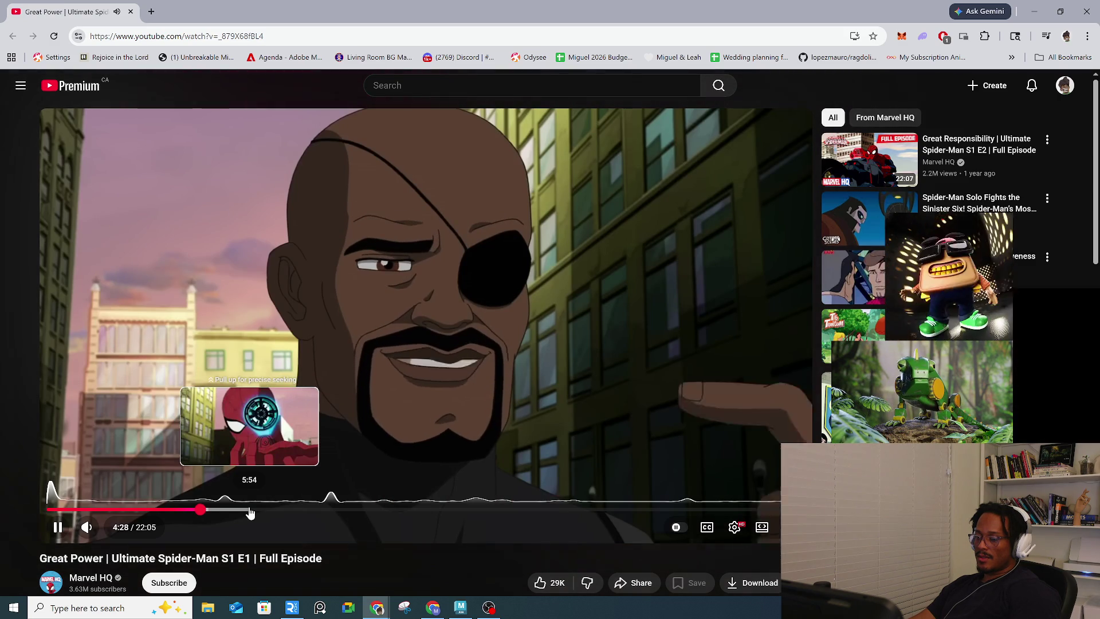
pyautogui.click(251, 510)
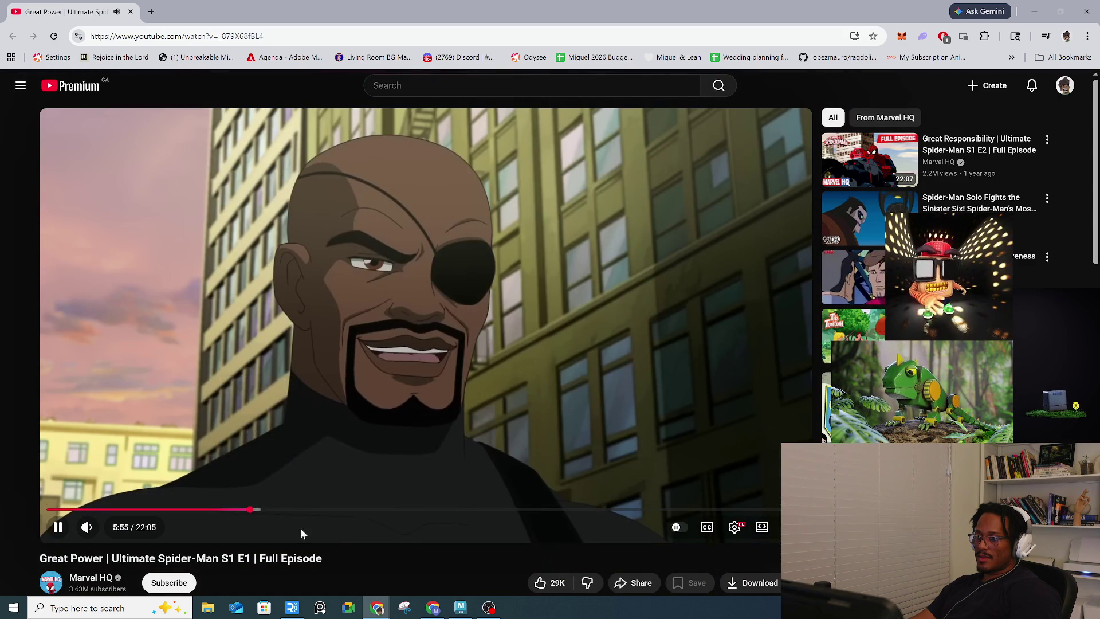
pyautogui.click(351, 511)
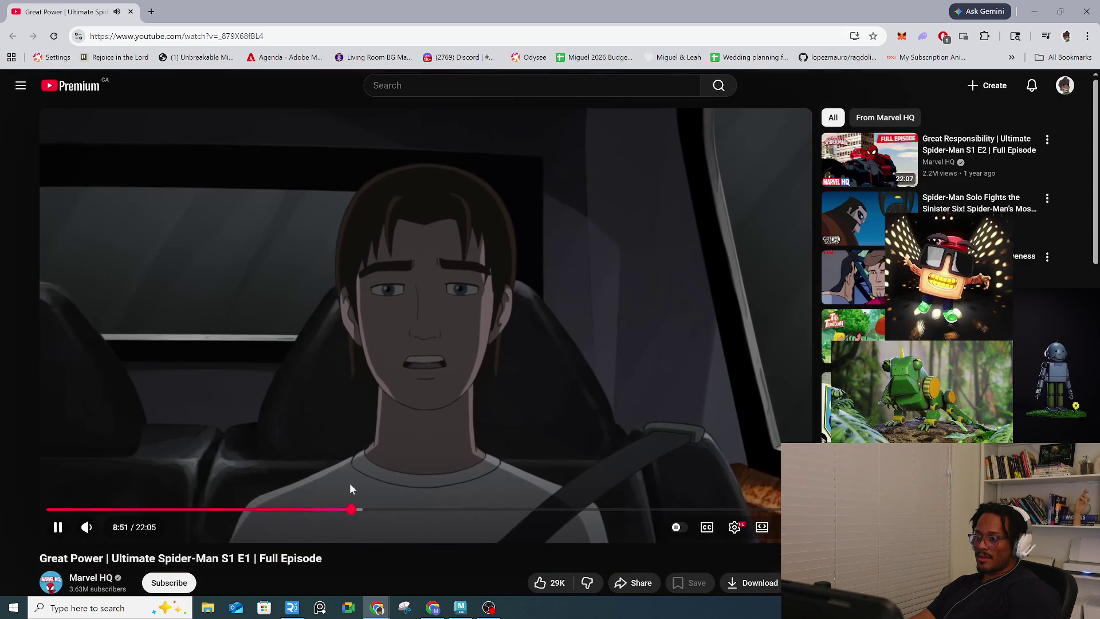
# Step: Scroll the YouTube page, then switch back to the Maya shark scene
pyautogui.scroll(-6, 424, 431)
pyautogui.scroll(-2, 427, 429)
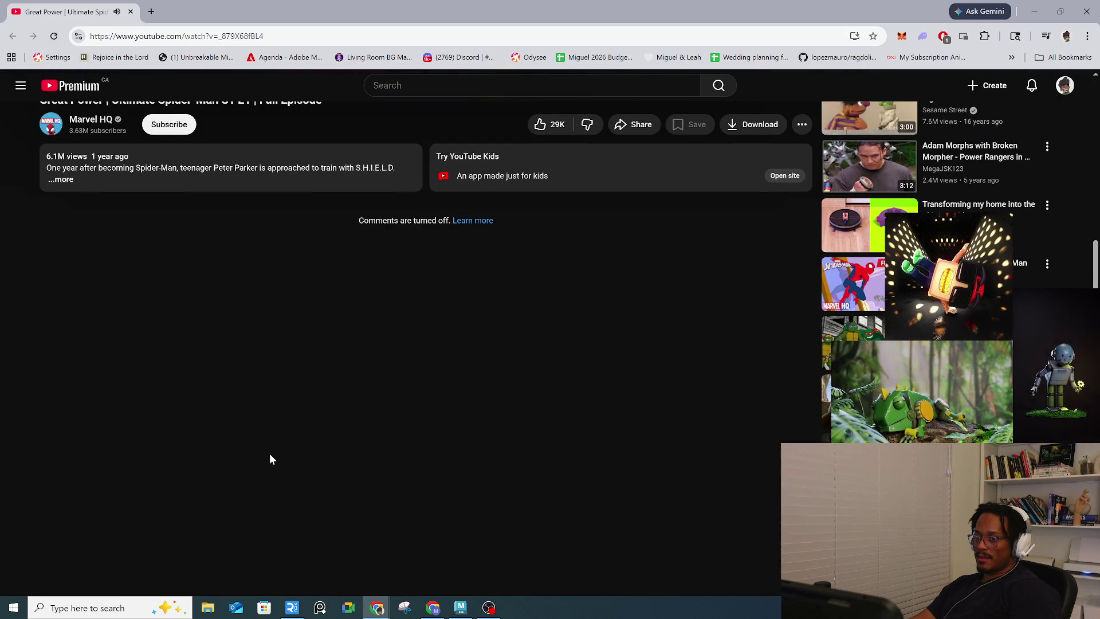
pyautogui.scroll(8, 269, 456)
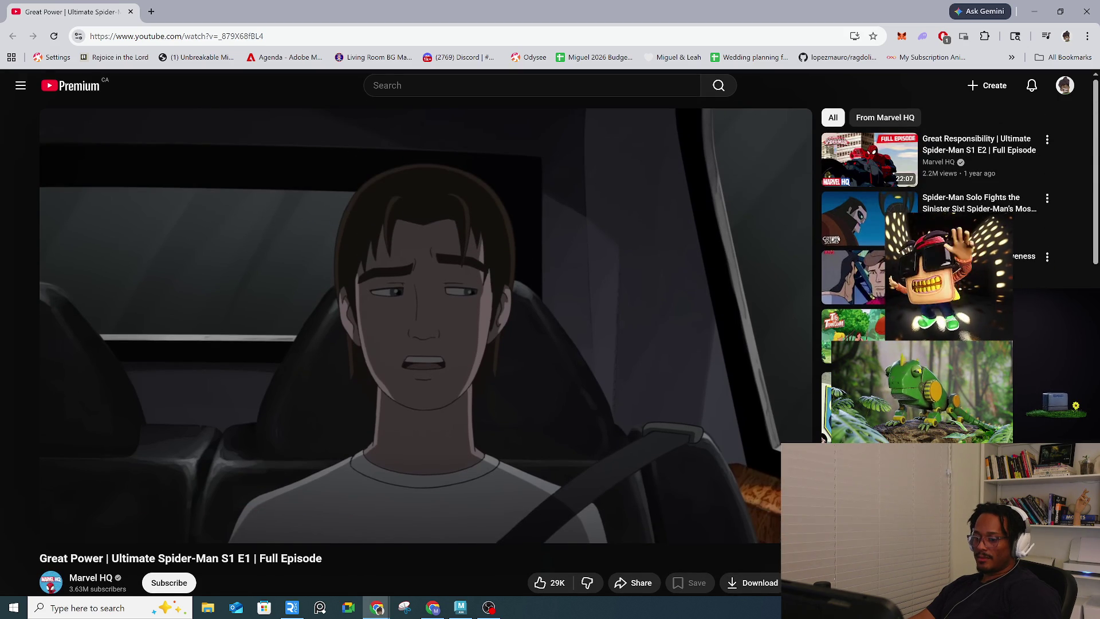
pyautogui.hotkey('alt', 'Tab')
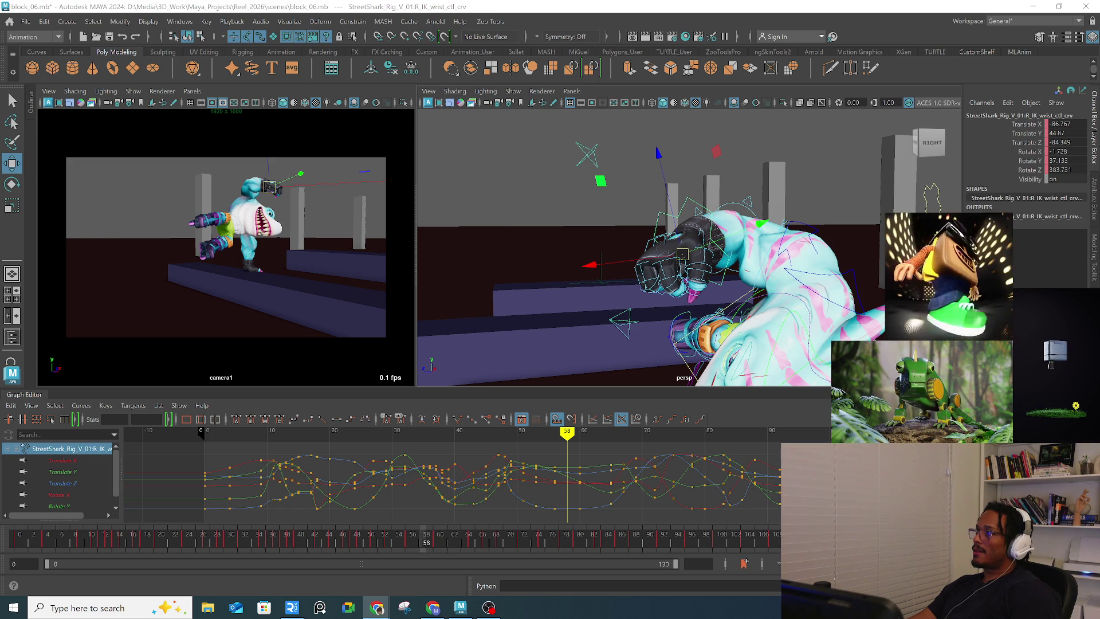
# Step: Bring the Chrome window with the Rocket Rhino! episode in front of Maya
pyautogui.hotkey('alt', 'Tab')
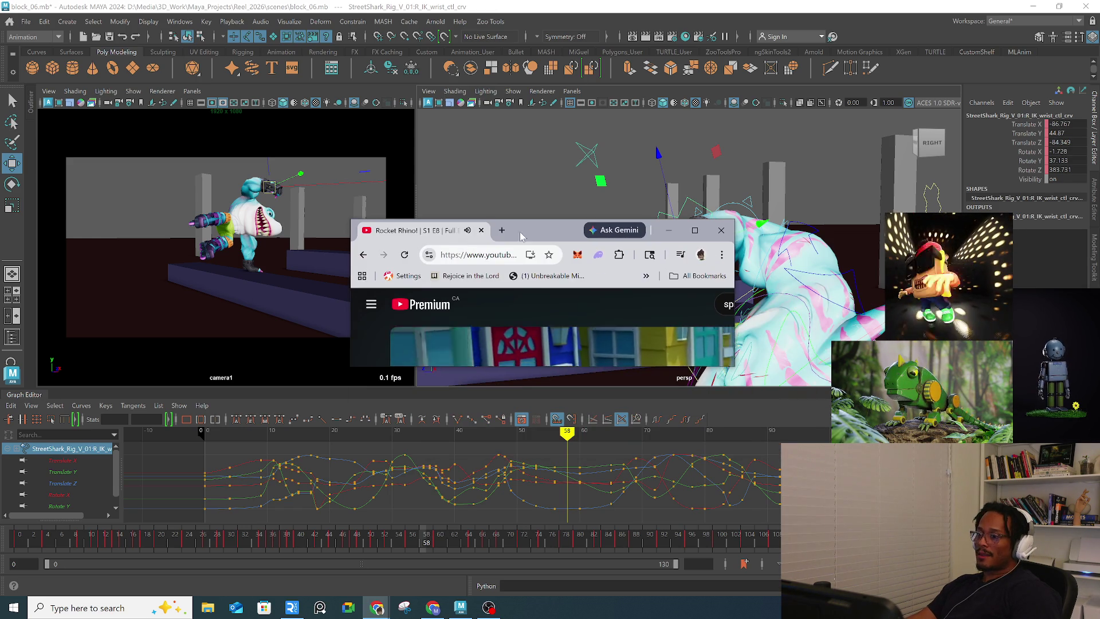
# Step: Maximize Chrome and restart Rocket Rhino! from 0:00, pausing at 0:13 then resuming
pyautogui.press('super+Up')
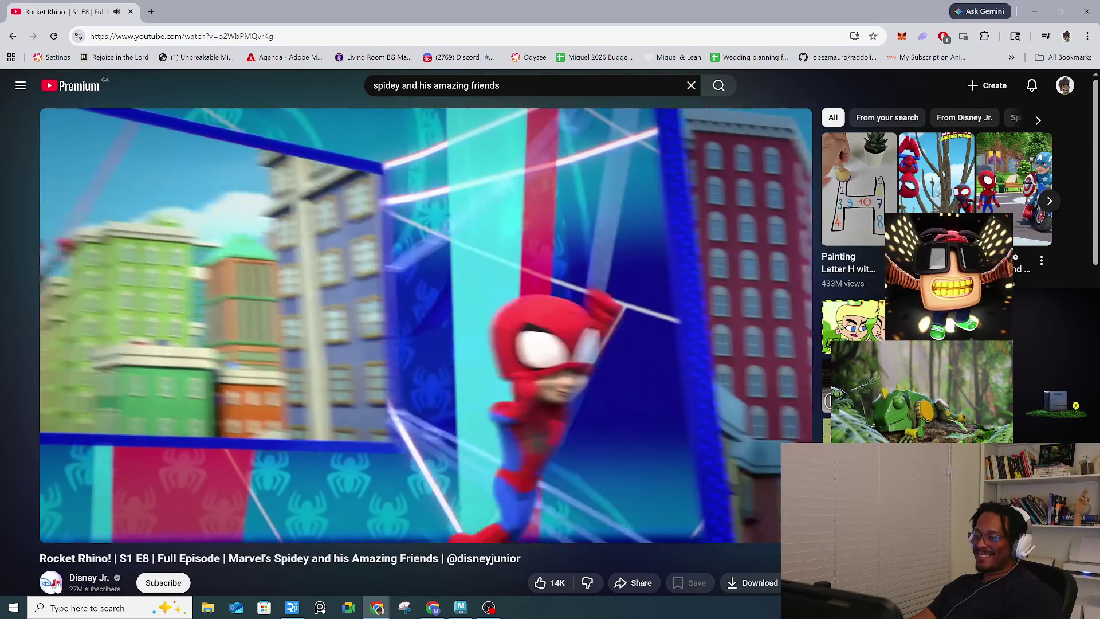
pyautogui.click(62, 513)
pyautogui.click(47, 509)
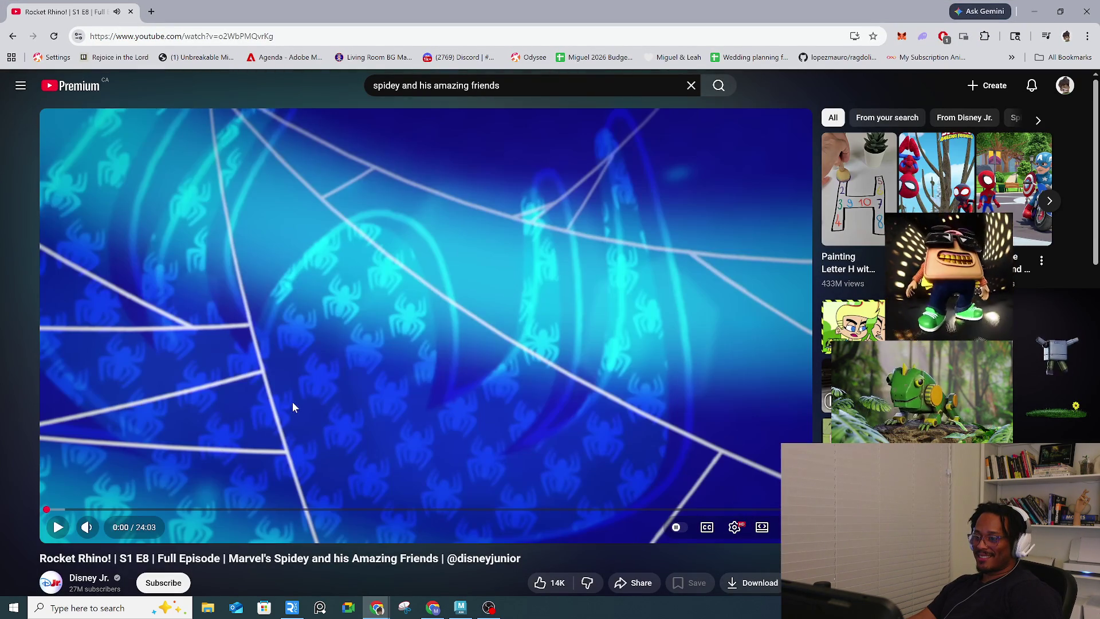
pyautogui.click(297, 399)
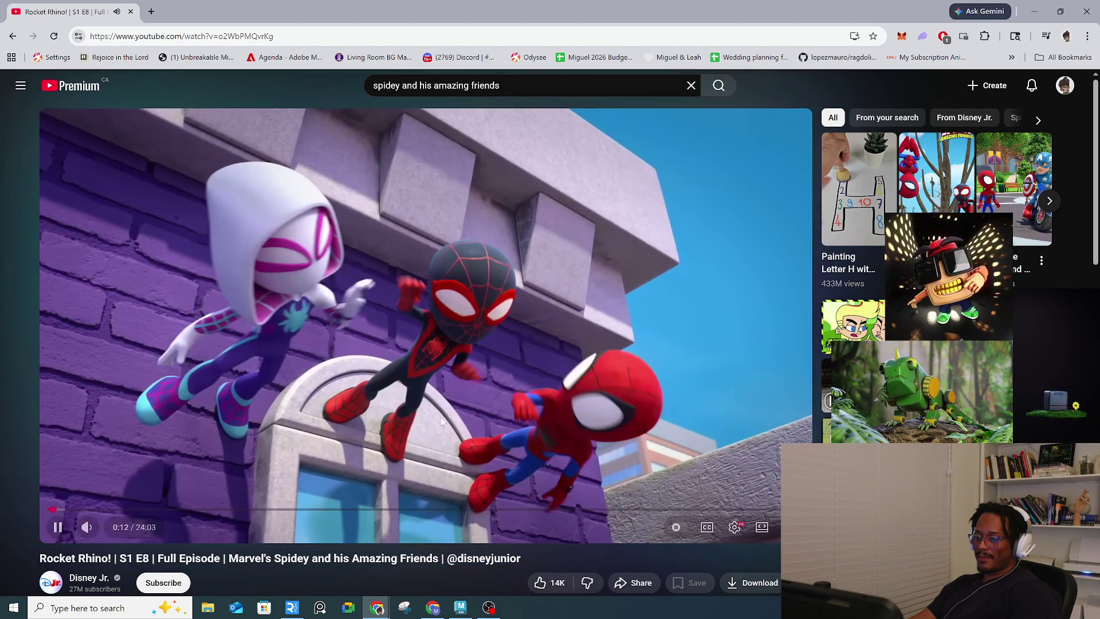
pyautogui.click(481, 403)
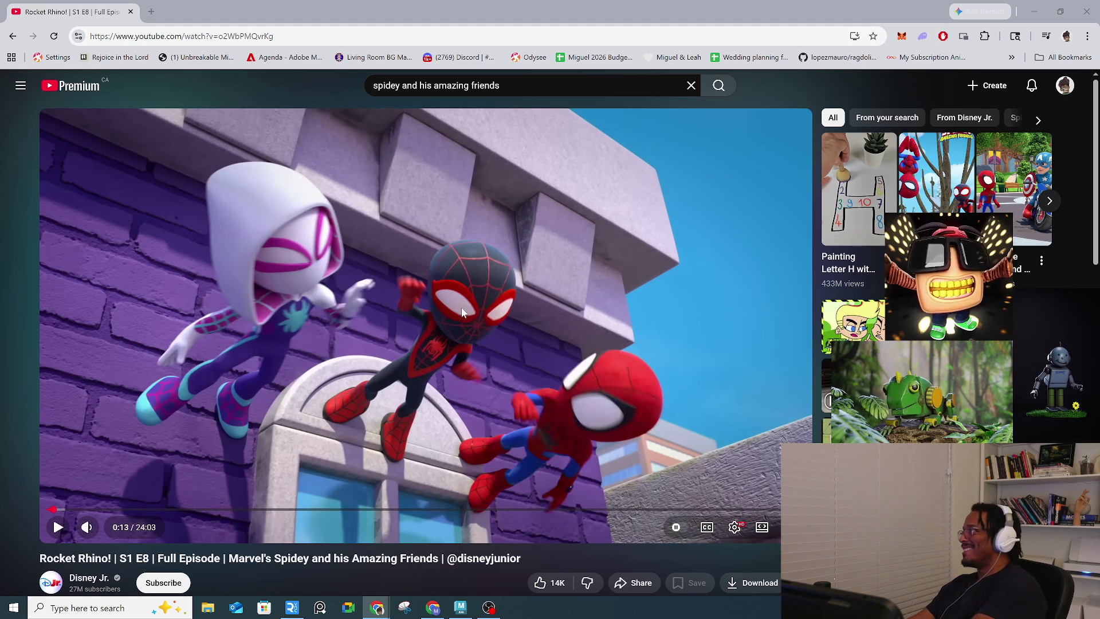
pyautogui.click(509, 322)
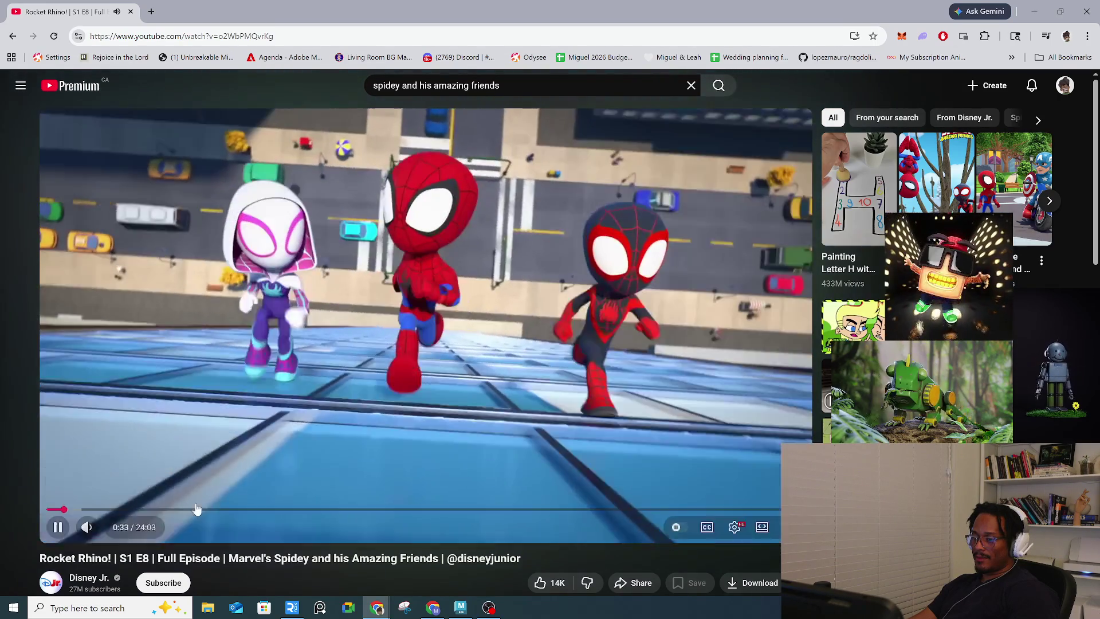
# Step: Seek Rocket Rhino! to about 3:47, then 8:11, then play briefly from 4:02
pyautogui.moveTo(197, 510); pyautogui.dragTo(171, 510)
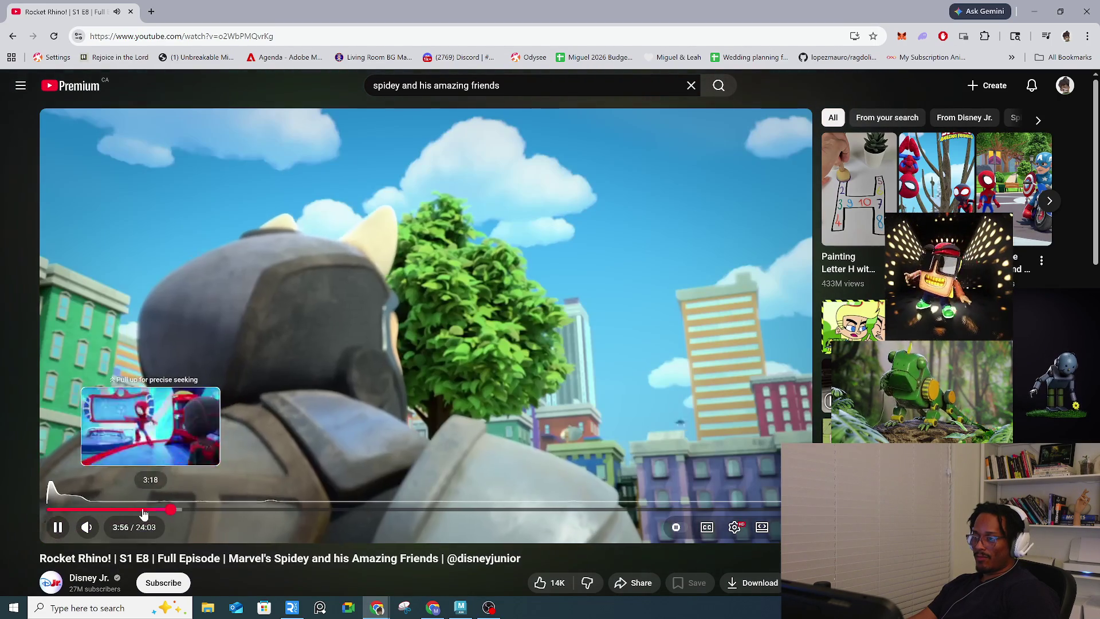
pyautogui.moveTo(163, 513); pyautogui.dragTo(169, 514)
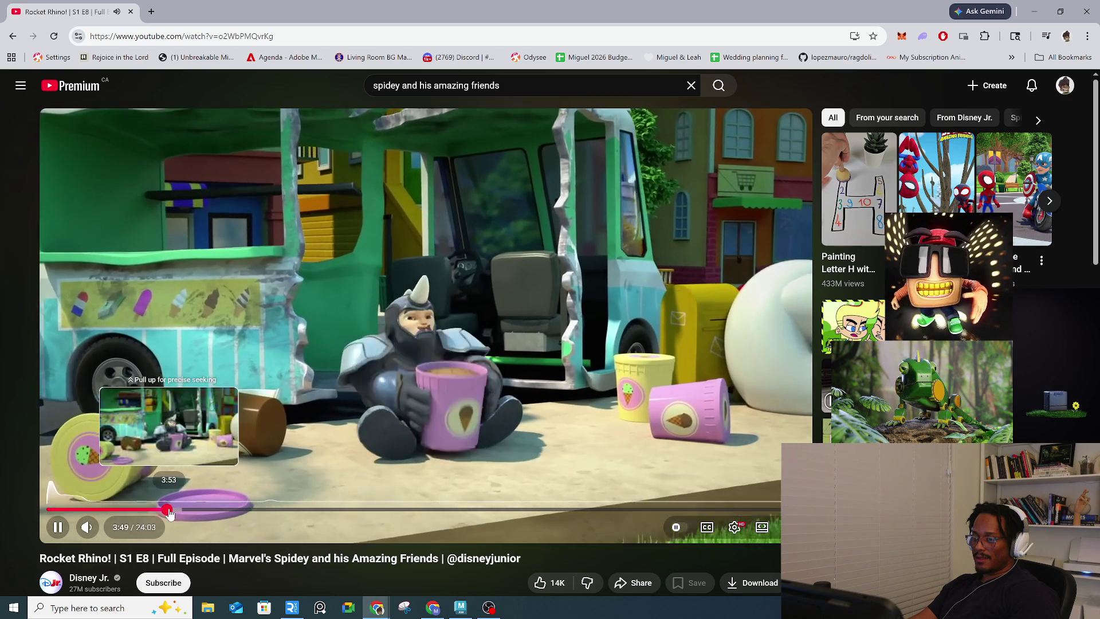
pyautogui.moveTo(170, 514); pyautogui.dragTo(165, 512)
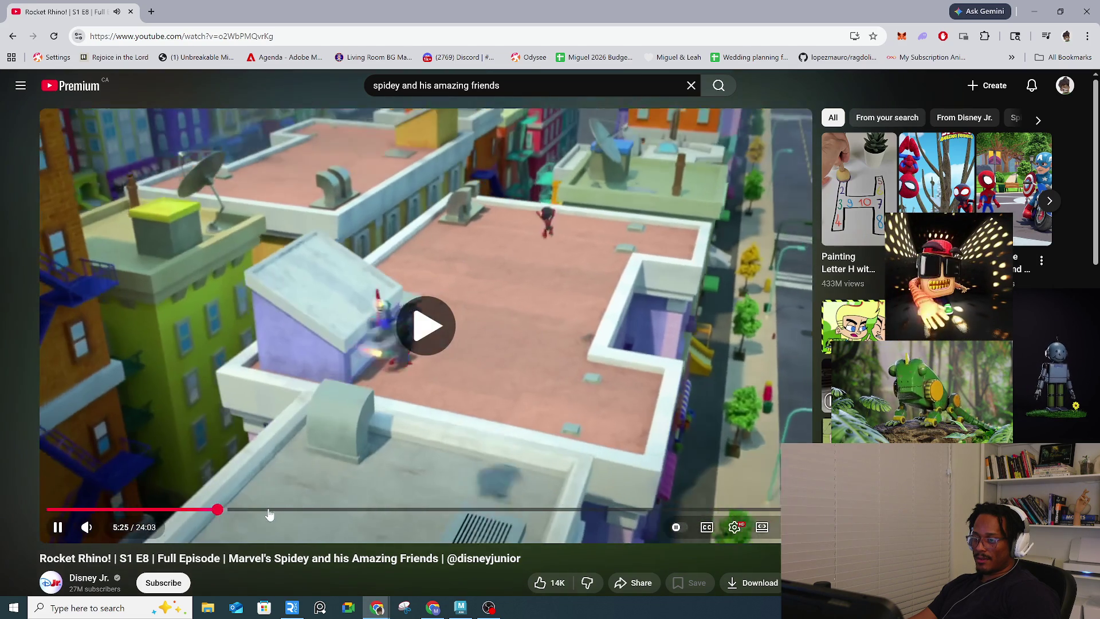
pyautogui.click(299, 510)
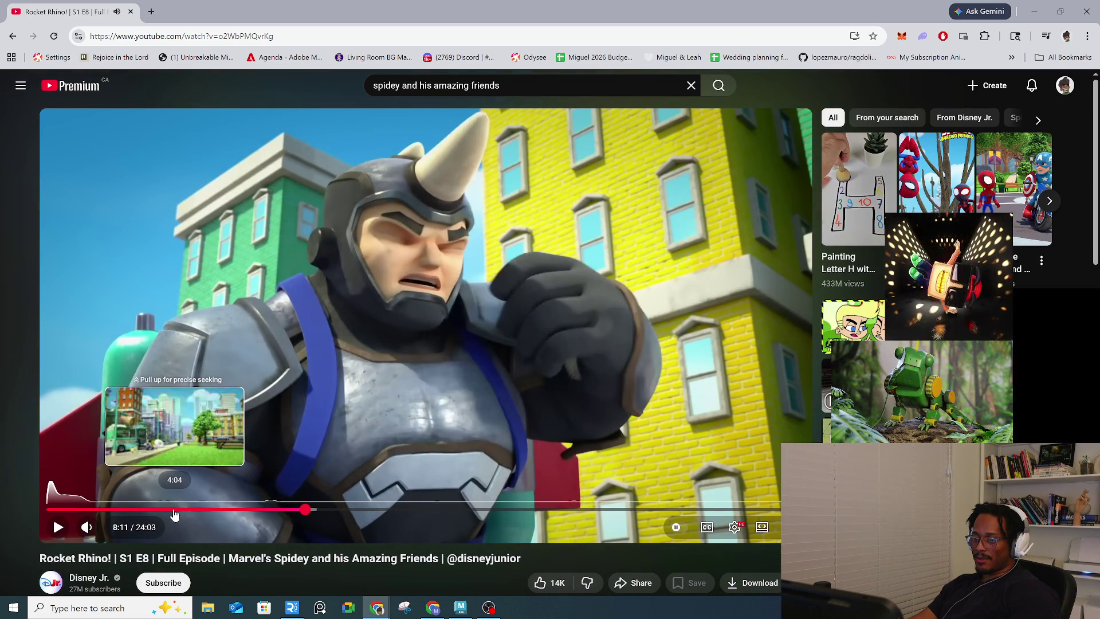
pyautogui.click(175, 514)
pyautogui.press('space')
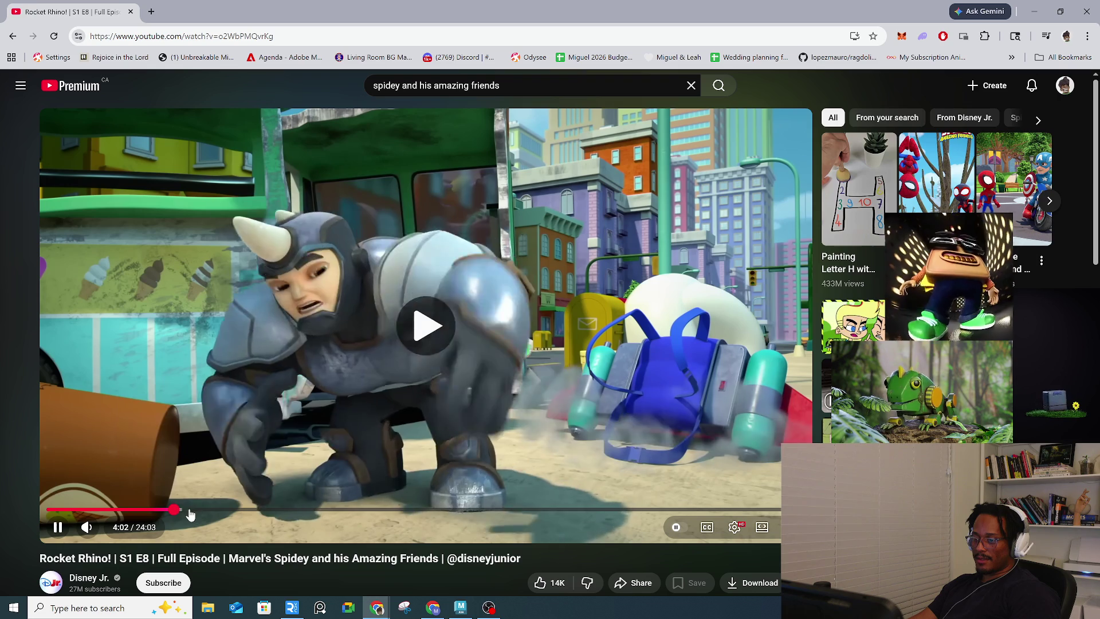
pyautogui.press('space')
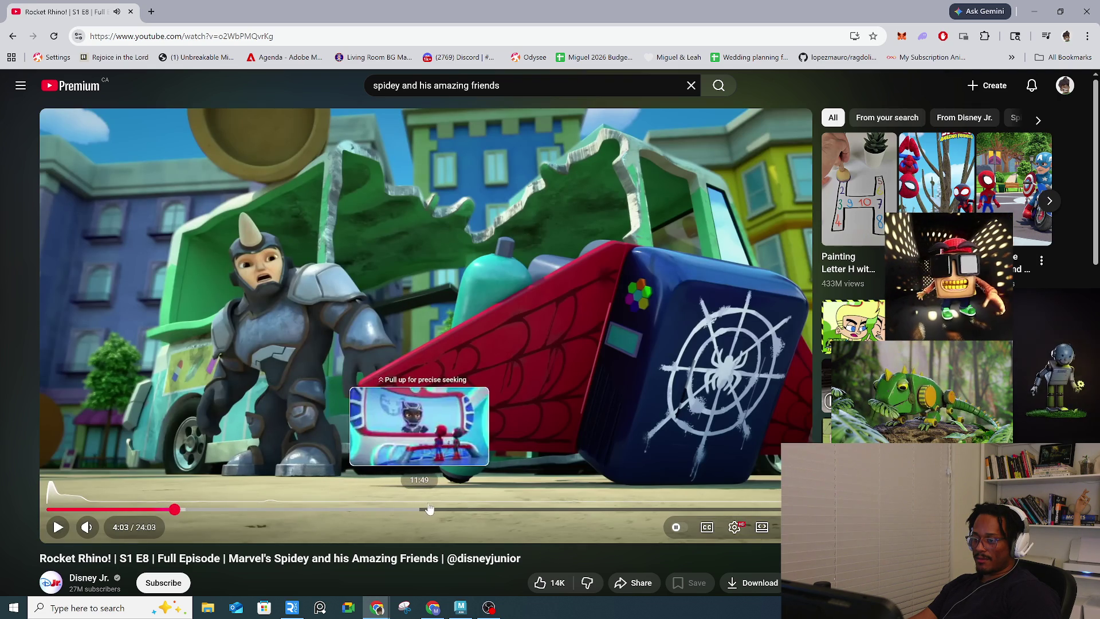
# Step: Skip through 13:19, 16:43, 18:12, 21:06 and 21:49 to near 22:55, pause, and close Chrome
pyautogui.click(468, 509)
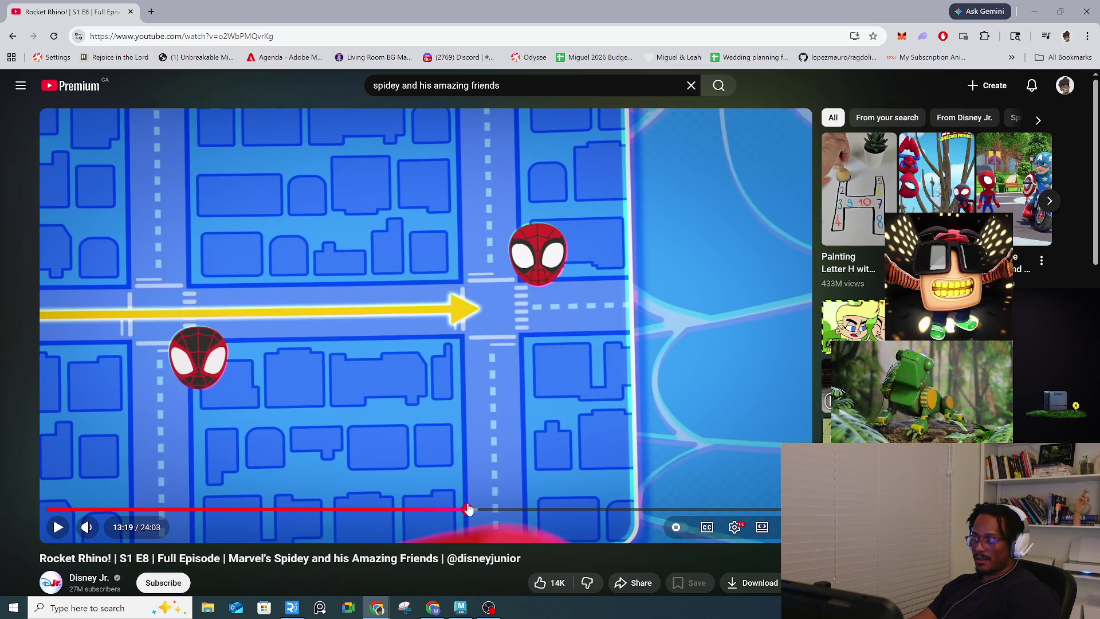
pyautogui.press('space')
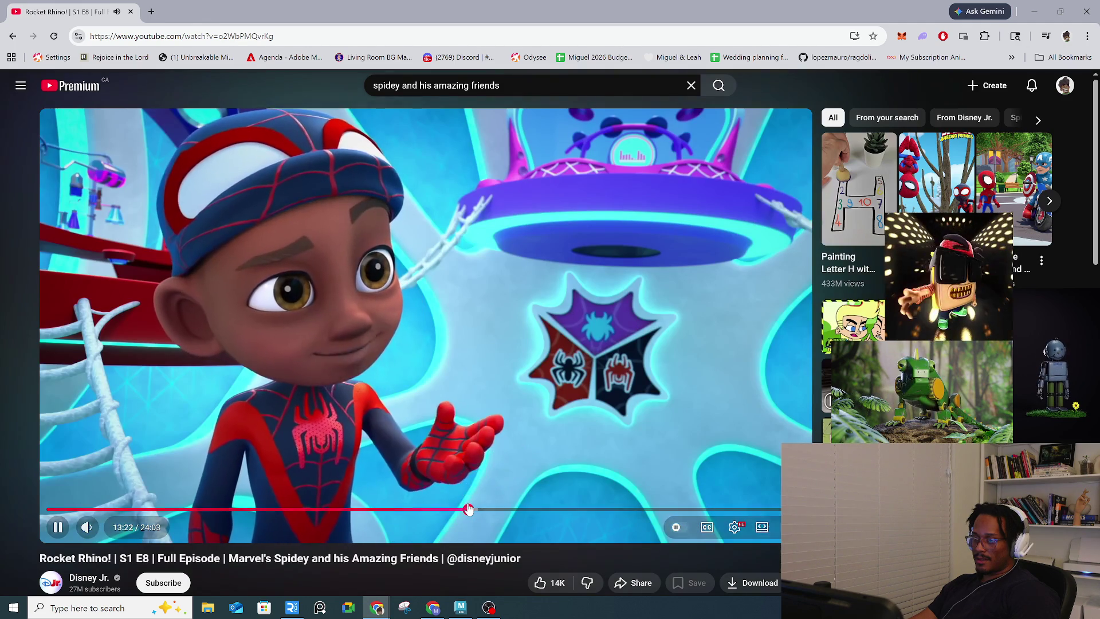
pyautogui.moveTo(481, 509); pyautogui.dragTo(590, 511)
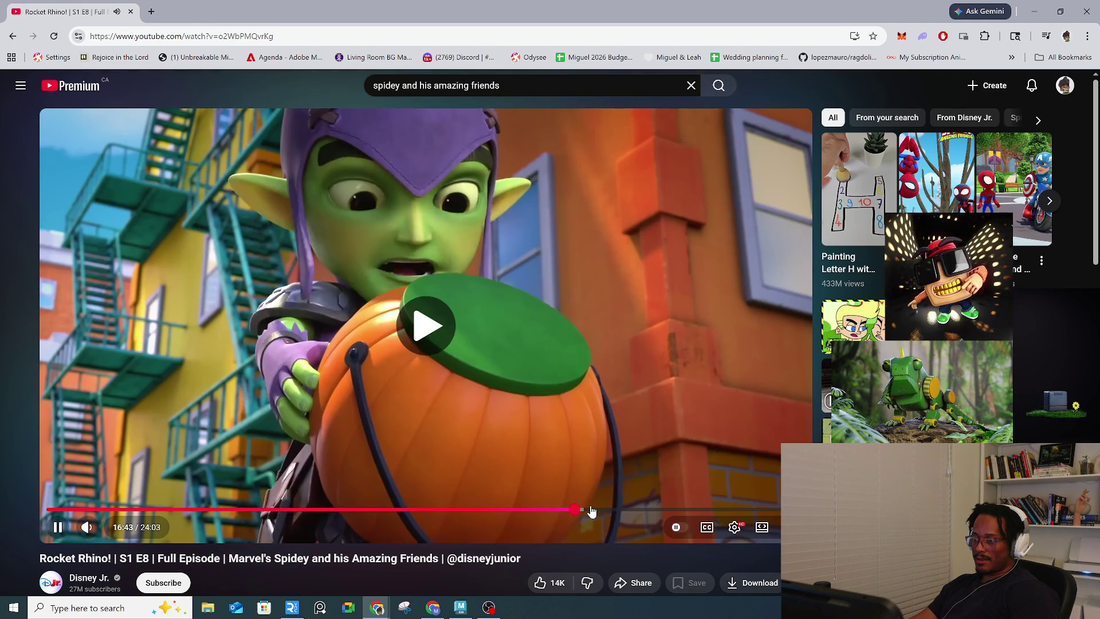
pyautogui.click(620, 513)
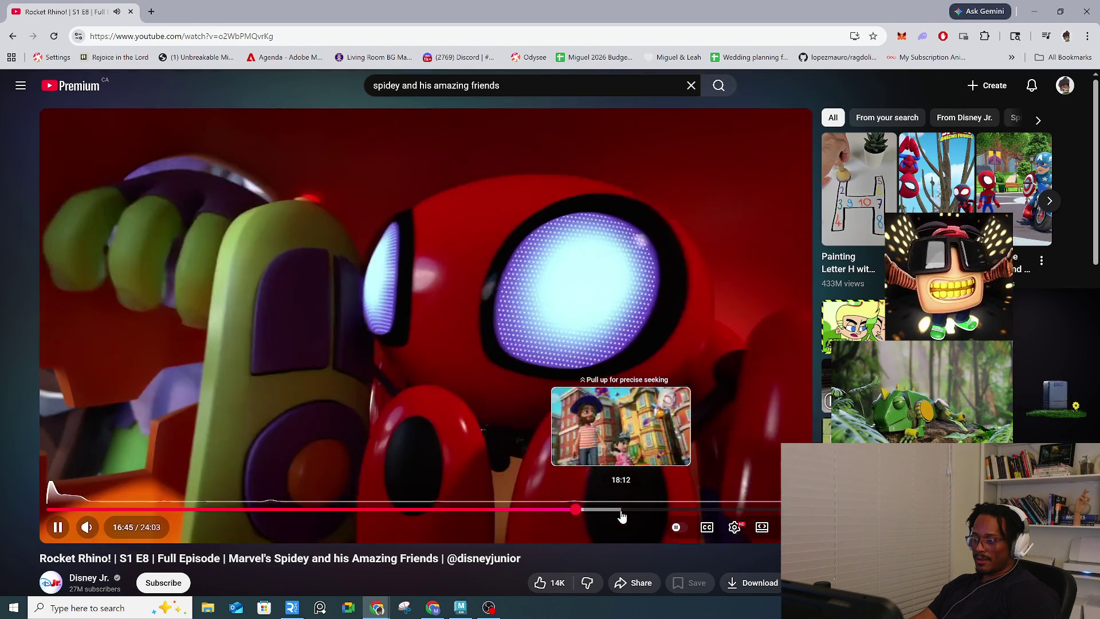
pyautogui.moveTo(647, 515); pyautogui.dragTo(713, 512)
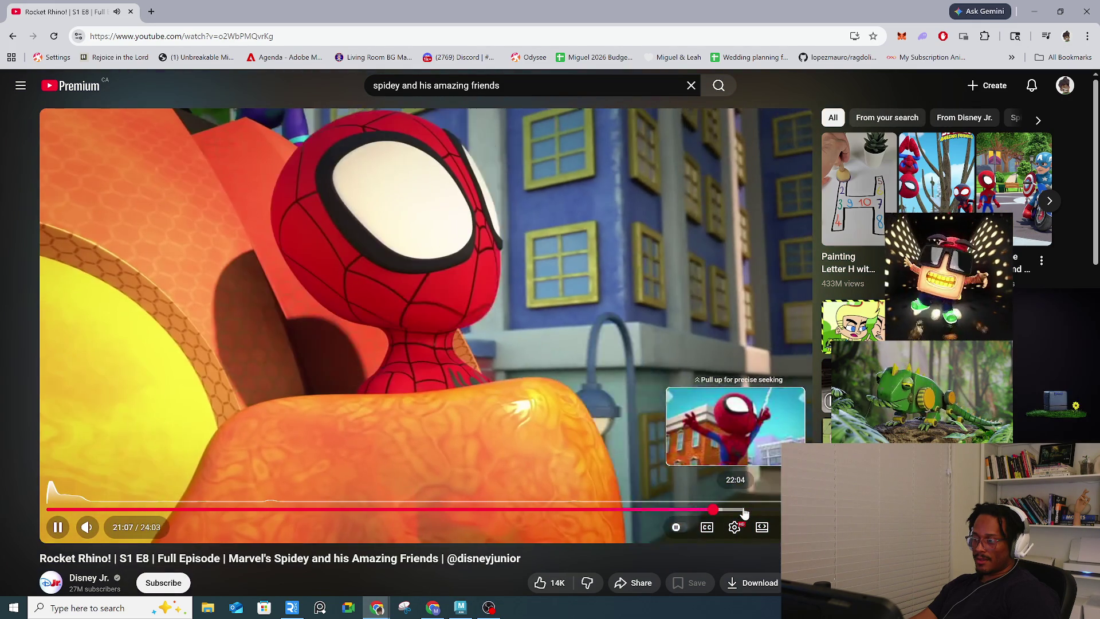
pyautogui.click(735, 510)
pyautogui.click(767, 509)
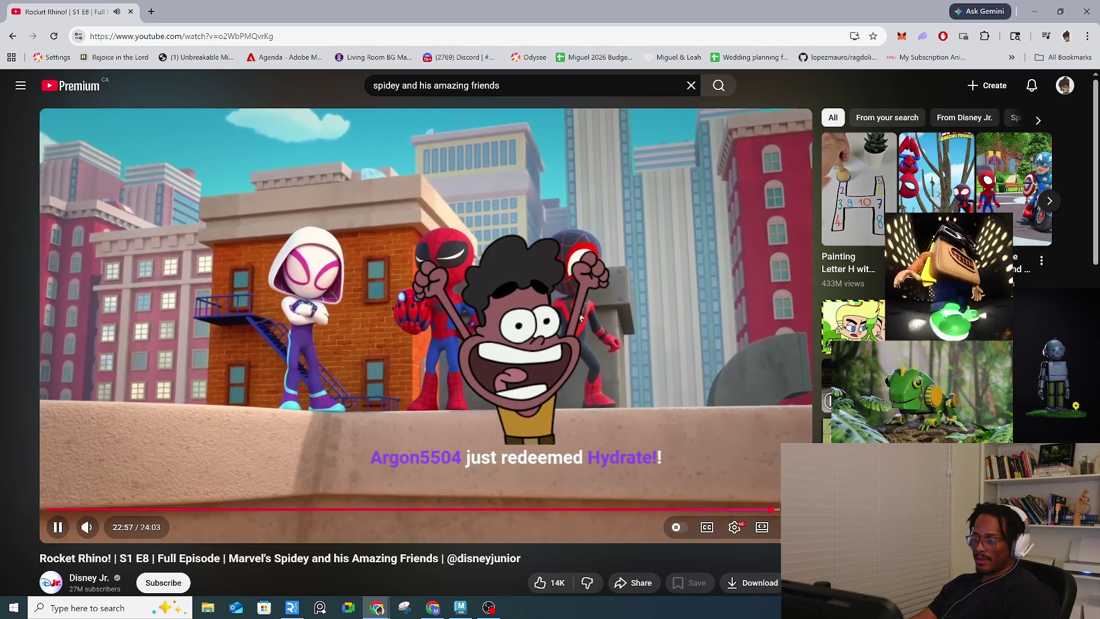
pyautogui.press('space')
pyautogui.click(1095, 11)
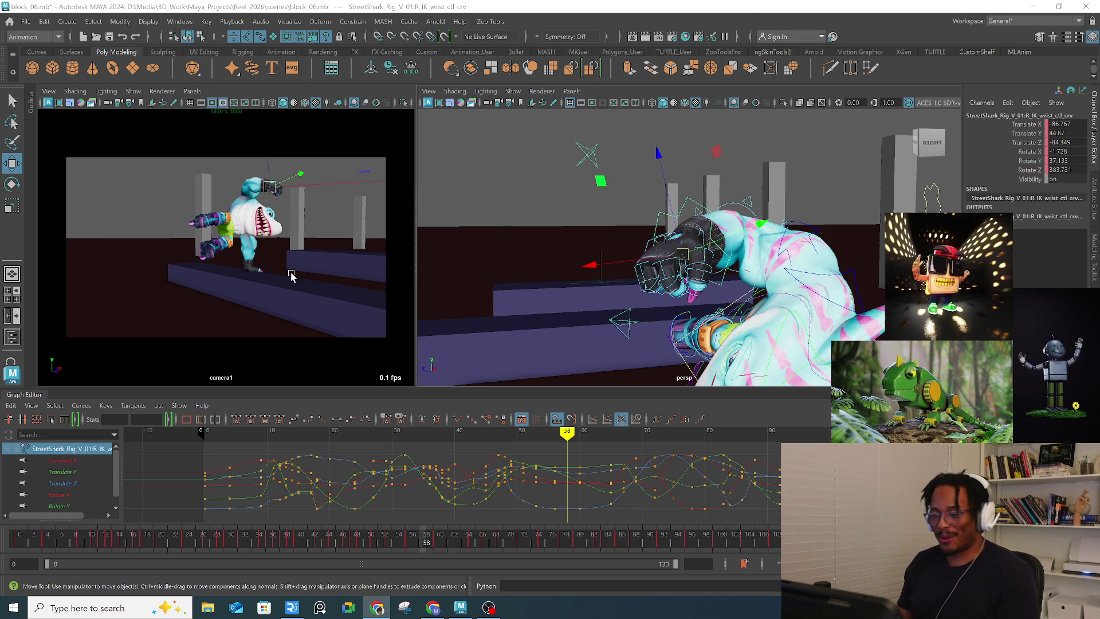
# Step: Play the shark animation from frame 44, stop, then scrub from frame 46 to 52
pyautogui.click(331, 540)
pyautogui.hotkey('alt', 'v')
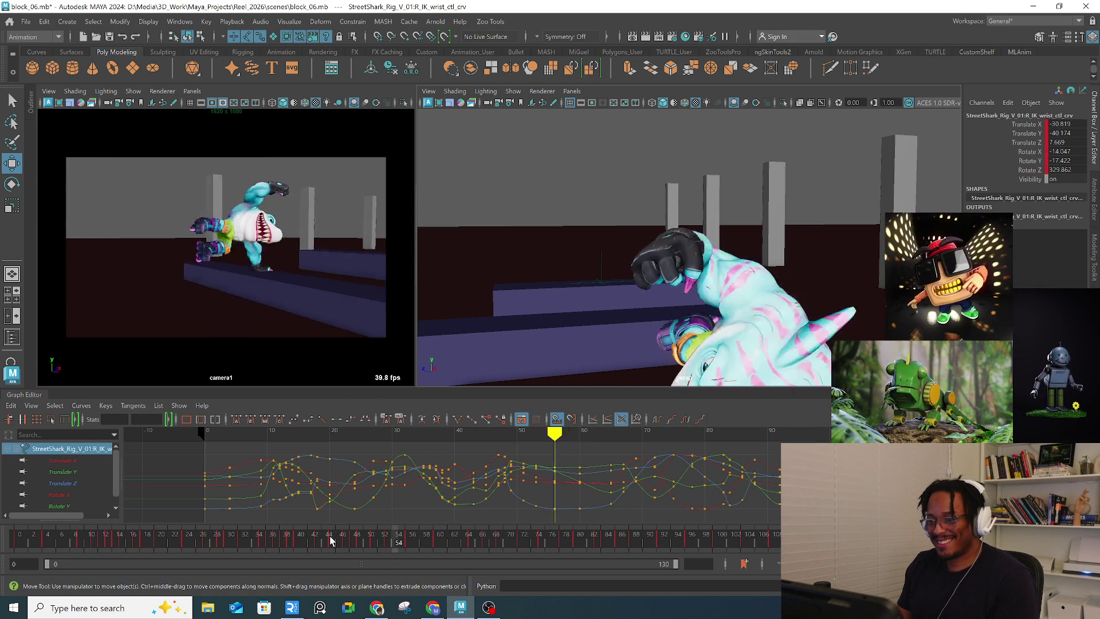
pyautogui.hotkey('alt', 'v')
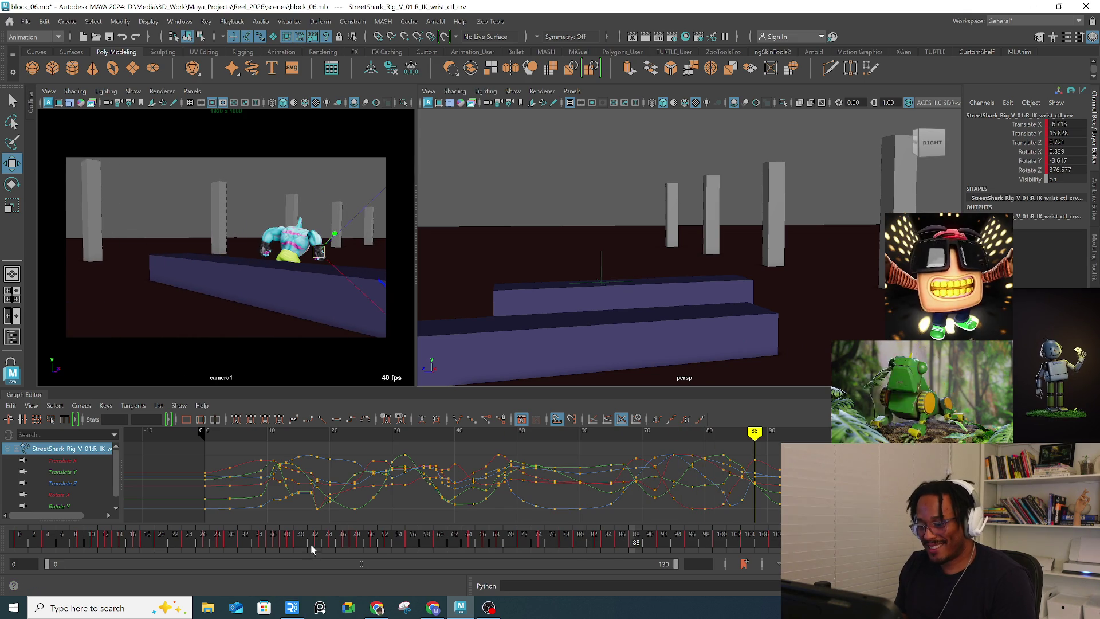
pyautogui.click(343, 548)
pyautogui.moveTo(344, 548); pyautogui.dragTo(386, 551)
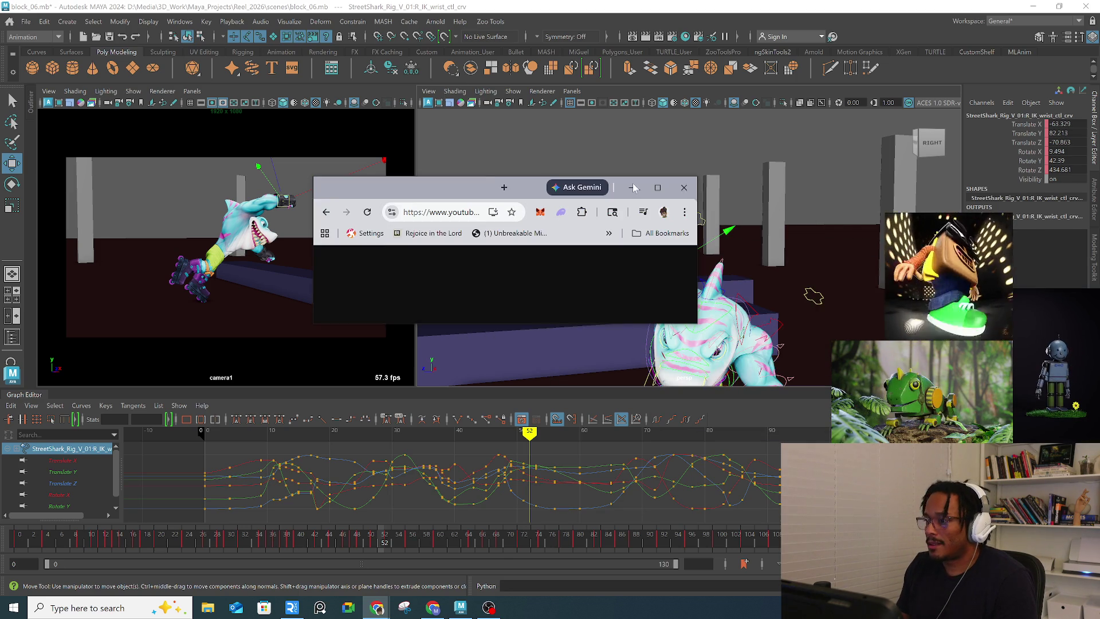
# Step: Reopen the YouTube window, pause the Street Sharks episode, and switch over to Maya
pyautogui.click(666, 184)
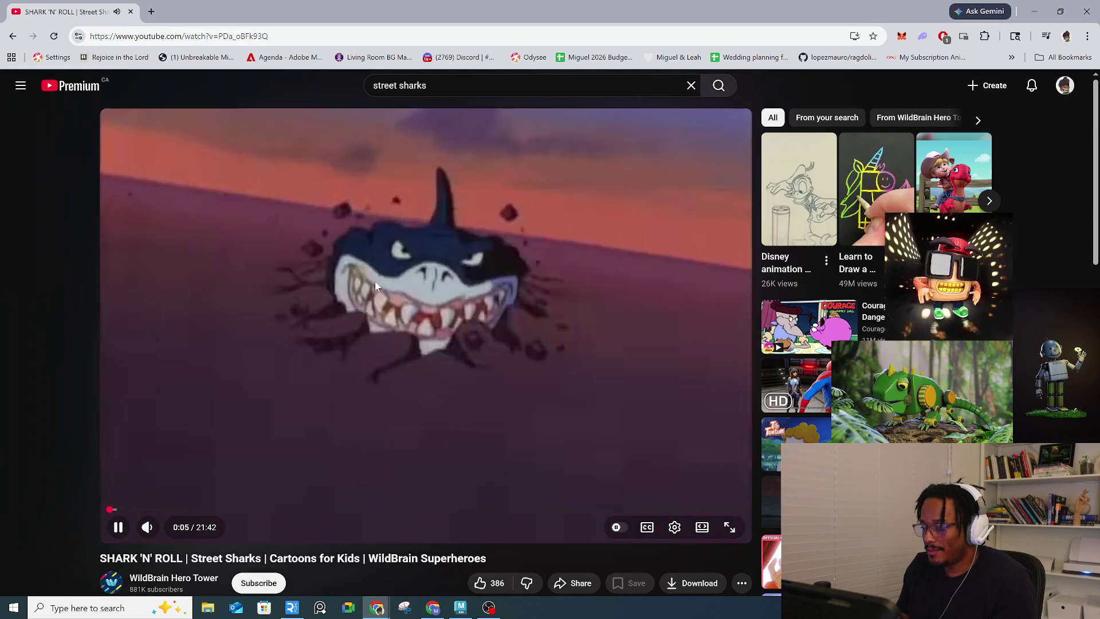
pyautogui.click(448, 409)
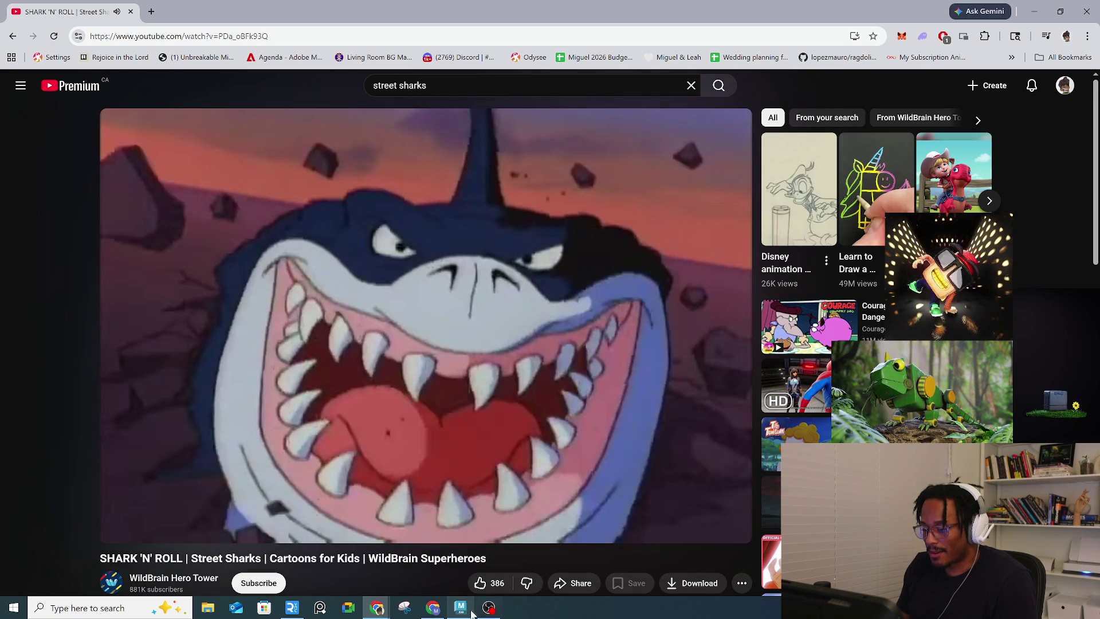
pyautogui.click(469, 611)
pyautogui.click(489, 611)
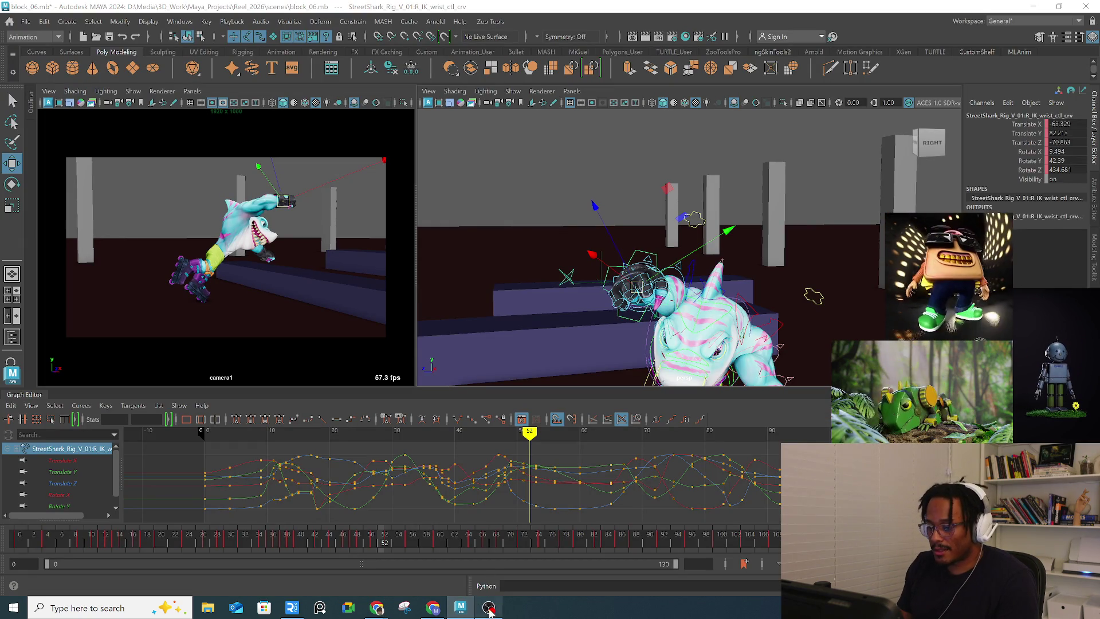
pyautogui.click(459, 611)
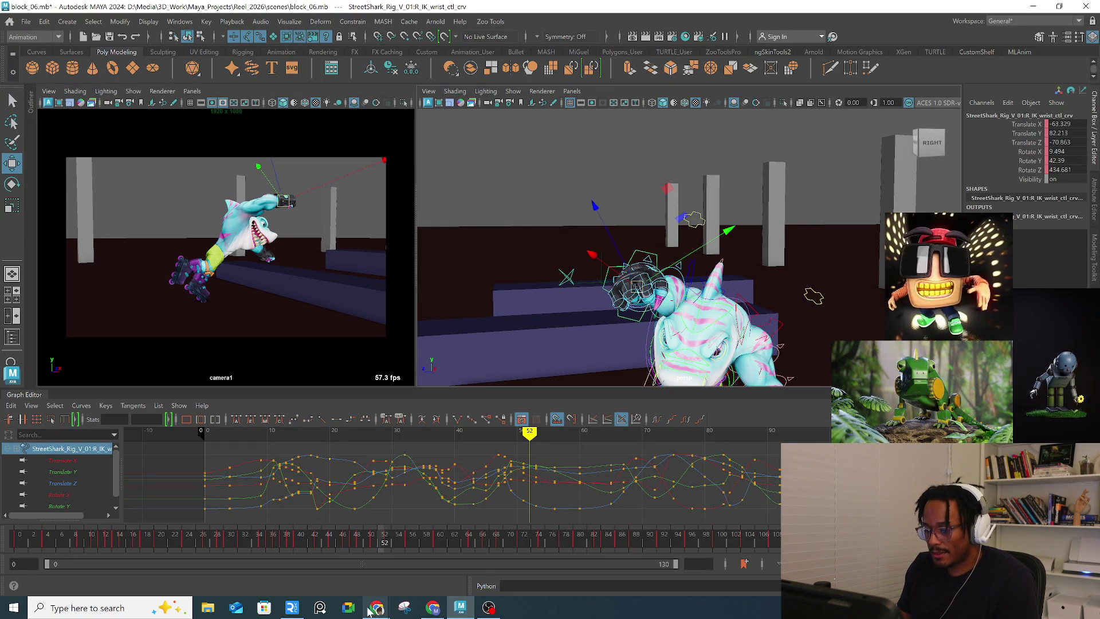
# Step: Bring the Street Sharks window forward, resume SHARK 'N' ROLL, then move to the next video
pyautogui.moveTo(373, 610)
pyautogui.click(428, 559)
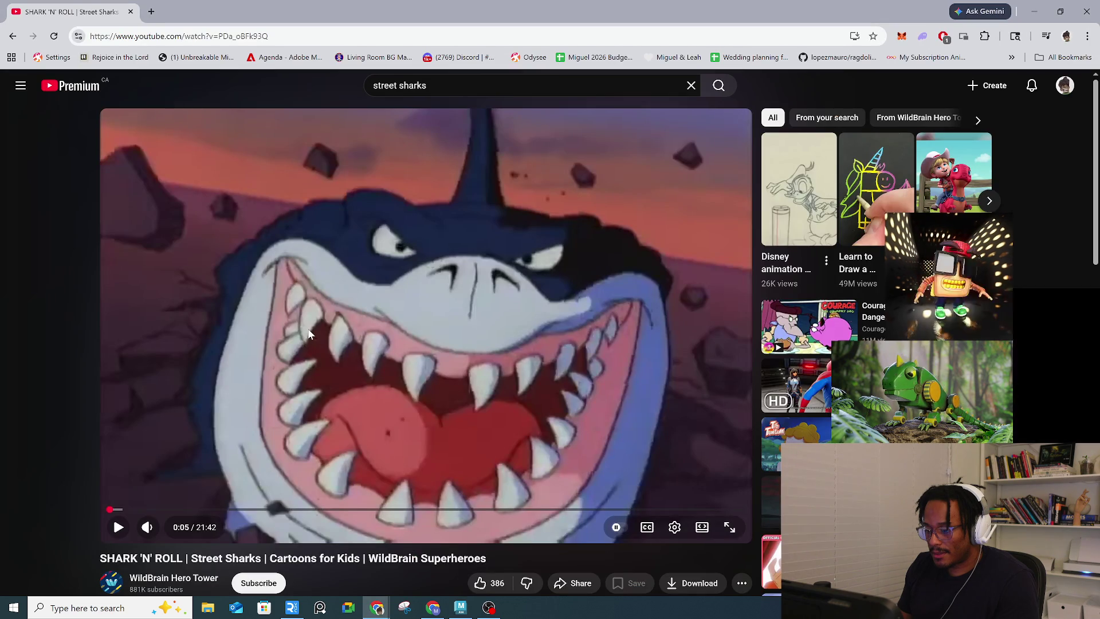
pyautogui.click(308, 329)
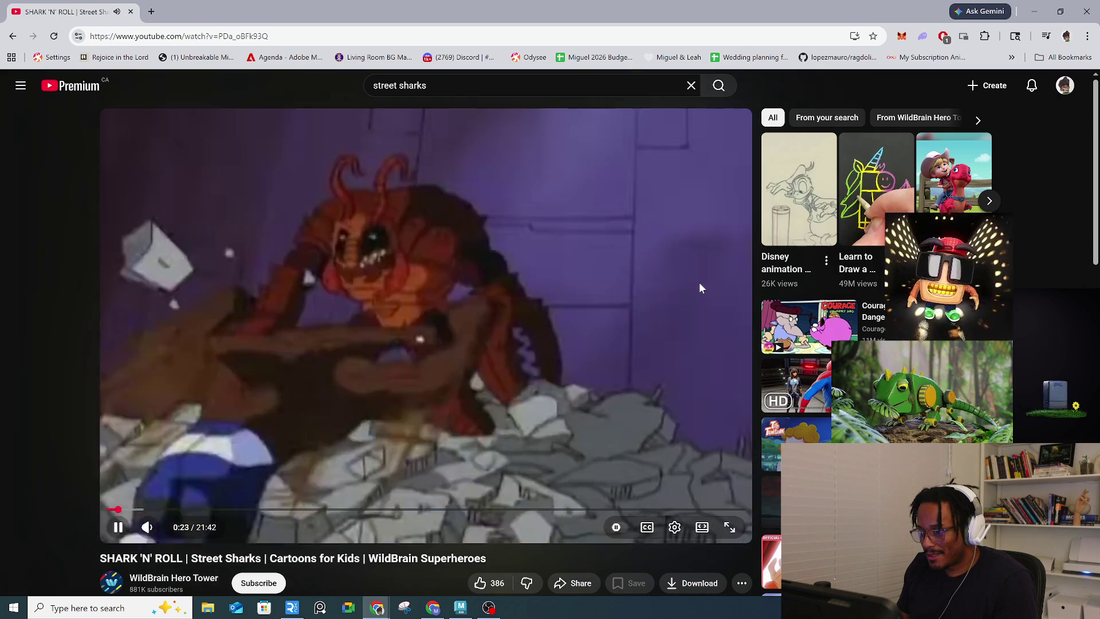
pyautogui.hotkey('alt', 'Left')
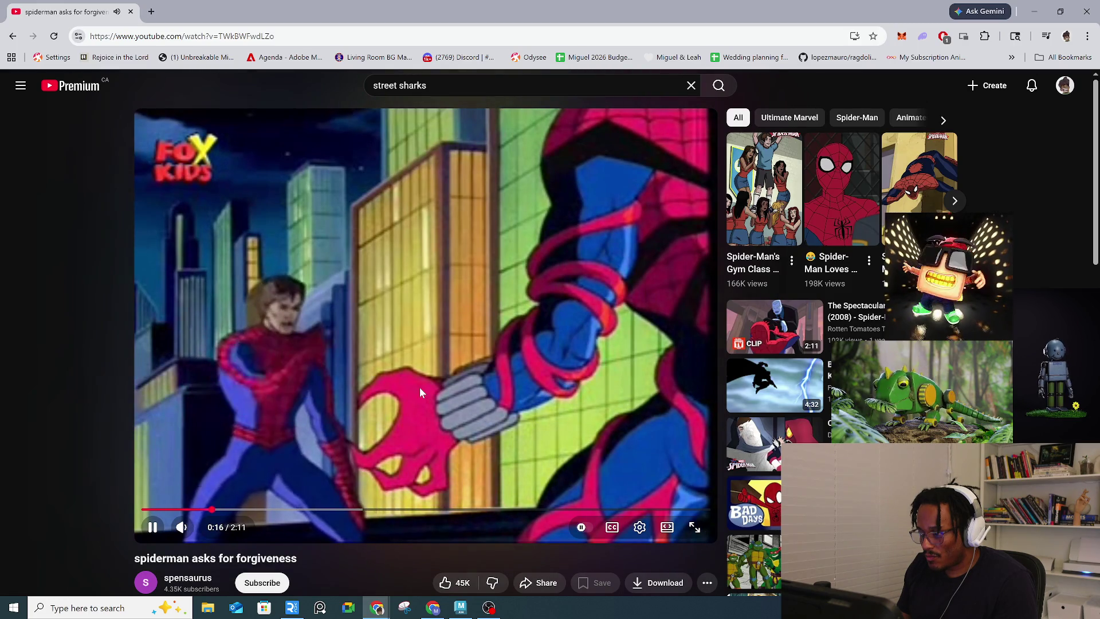
# Step: Pause the clip, briefly play 'The Most Overreacting Scene In Spider-Man History', then go to YouTube Home
pyautogui.click(368, 307)
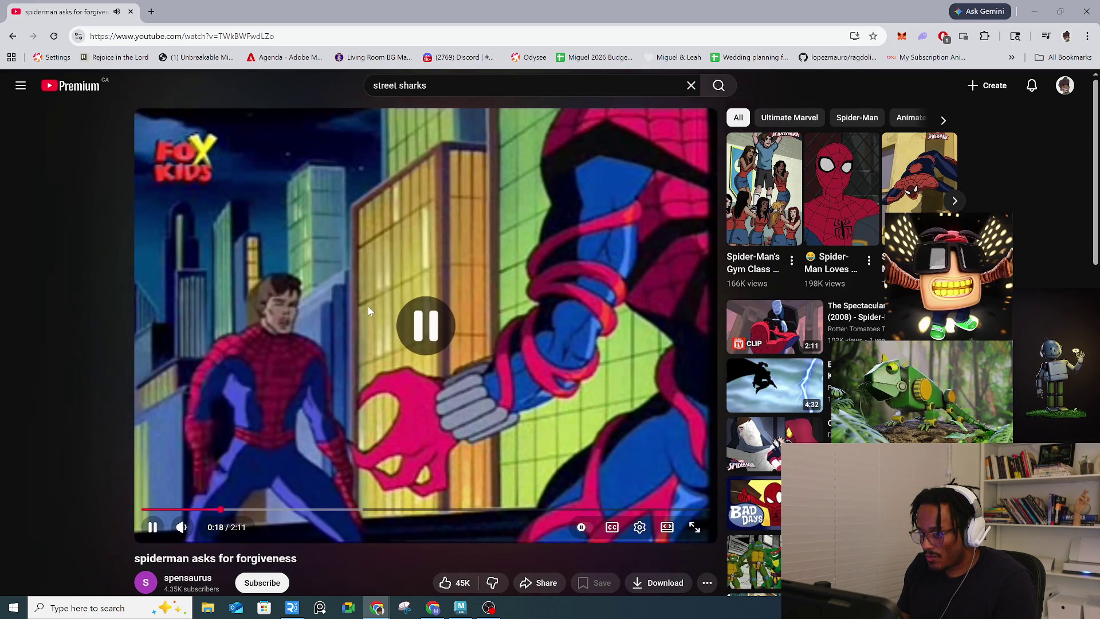
pyautogui.scroll(-5, 368, 310)
pyautogui.scroll(-1, 368, 307)
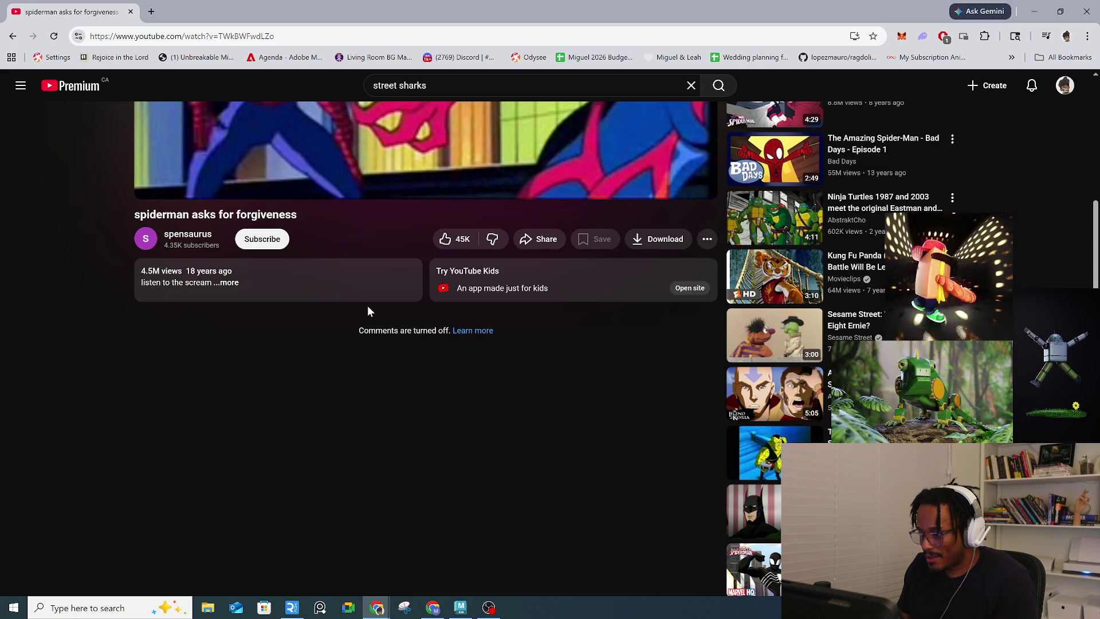
pyautogui.click(768, 457)
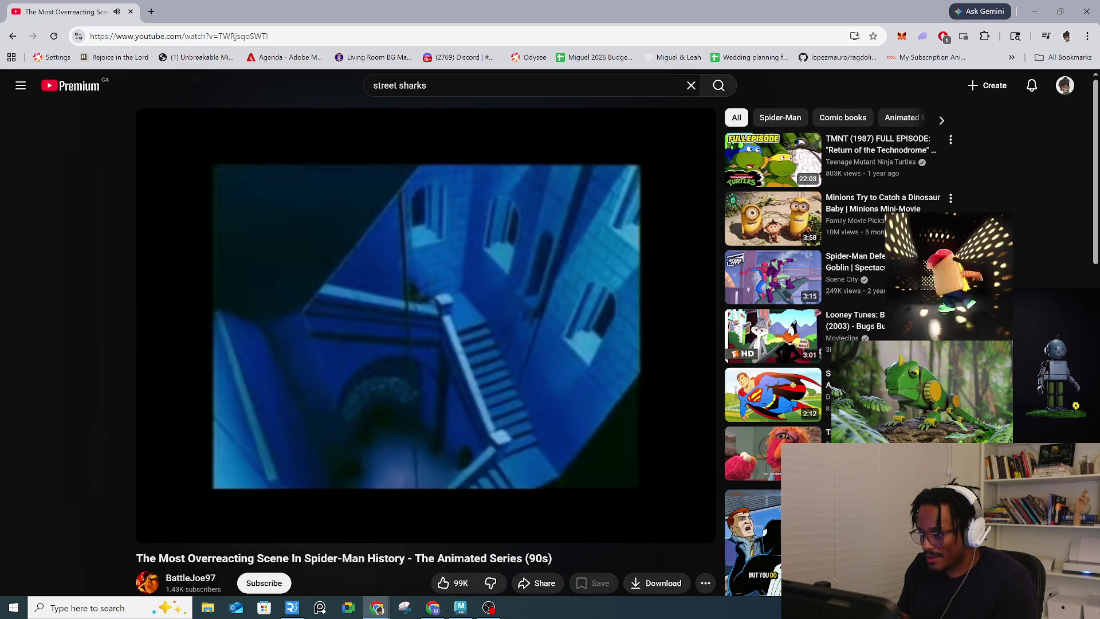
pyautogui.click(548, 412)
pyautogui.press('/')
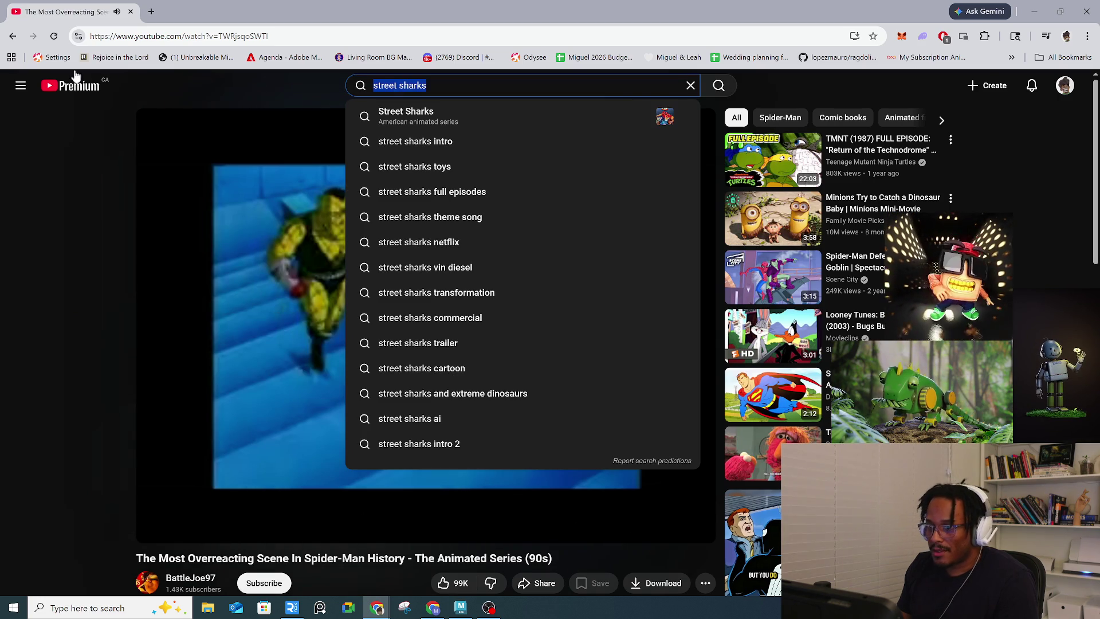
pyautogui.click(47, 87)
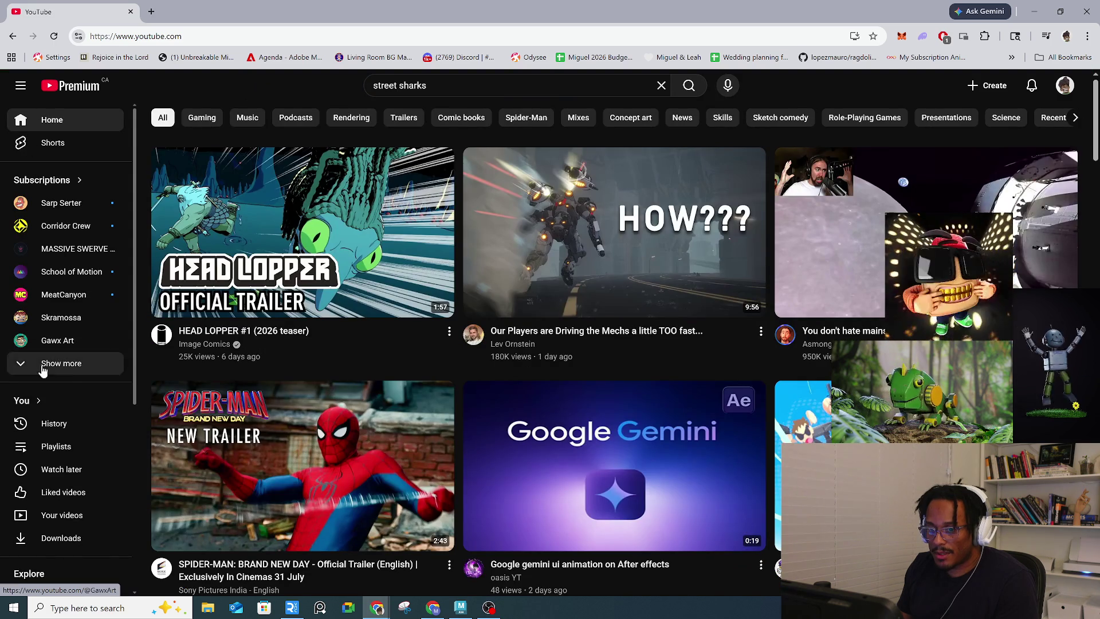
# Step: Expand the sidebar, go to History and play 'Black Cat?! (Season 03 - Episode 23)'
pyautogui.click(61, 364)
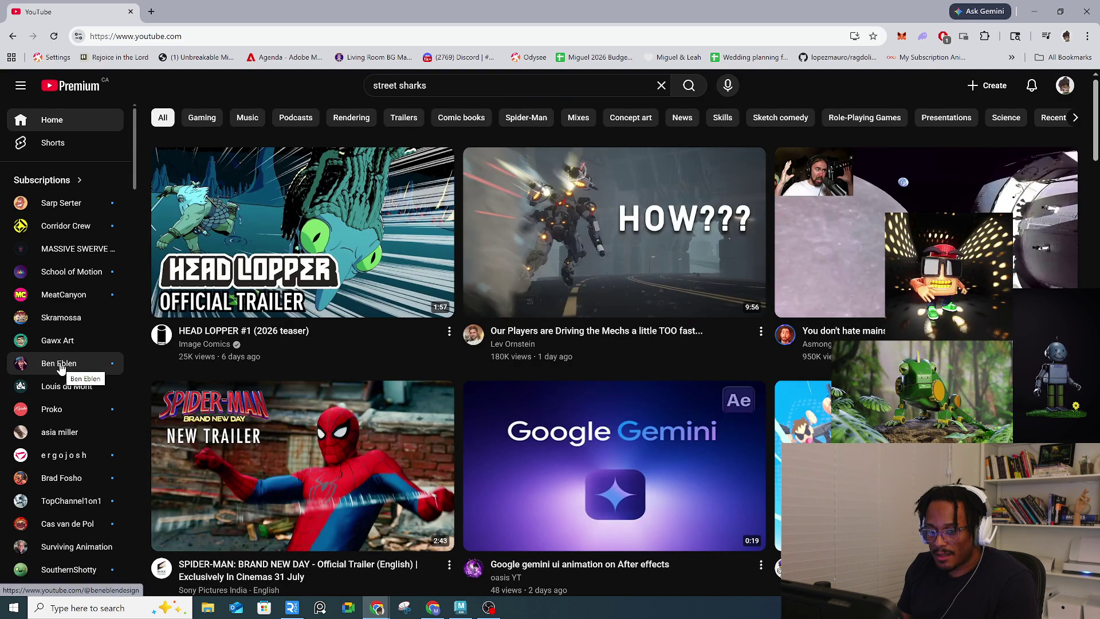
pyautogui.scroll(-15, 61, 367)
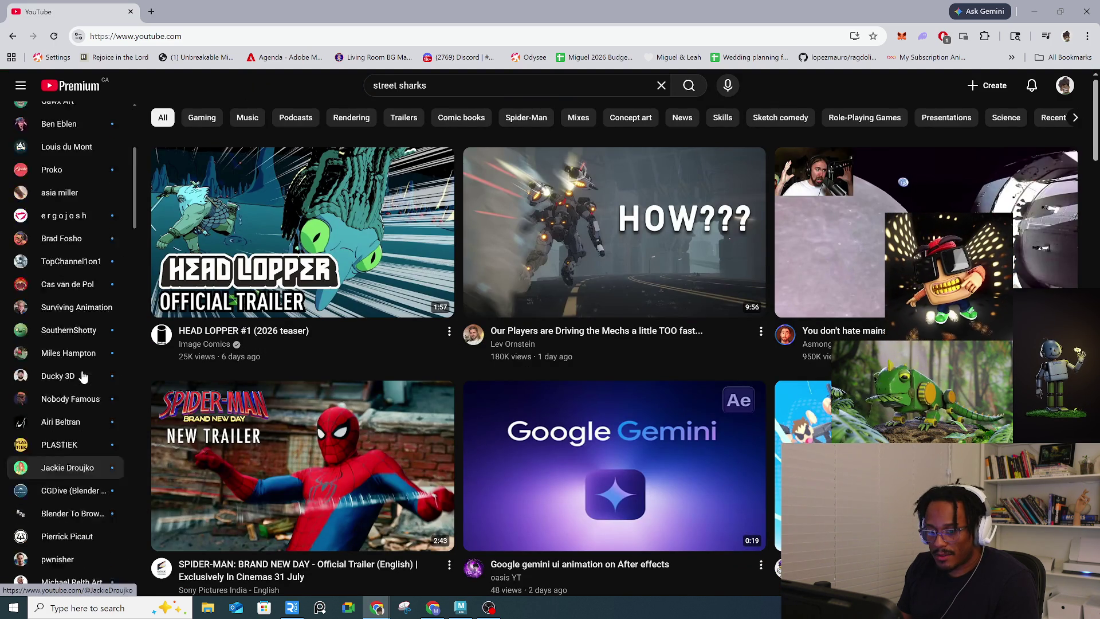
pyautogui.scroll(-5, 83, 376)
pyautogui.scroll(-8, 201, 422)
pyautogui.scroll(-10, 114, 458)
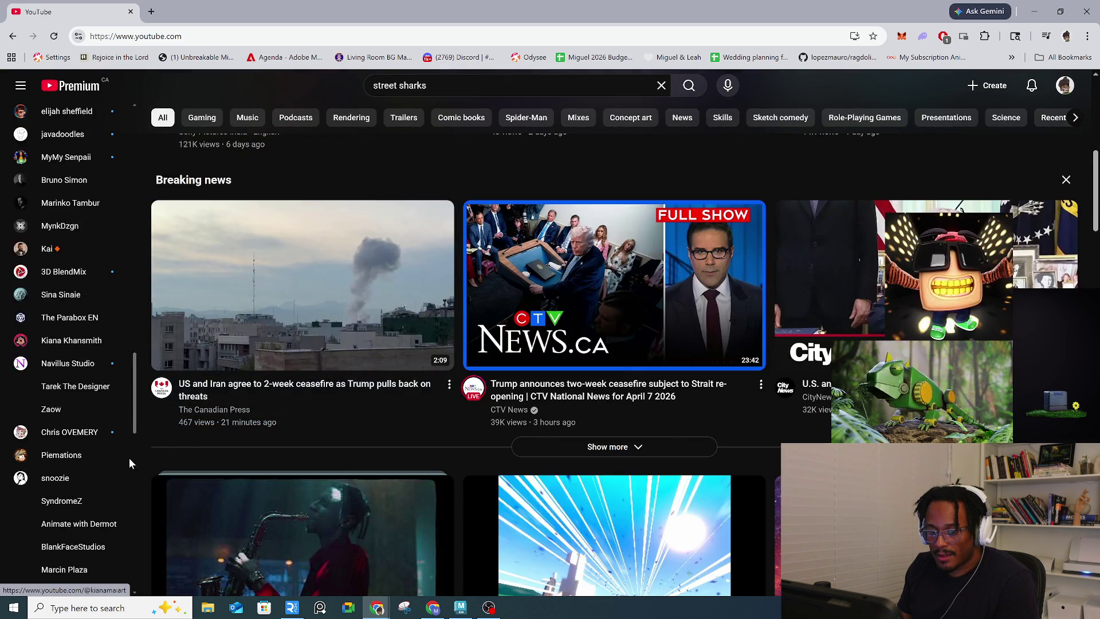
pyautogui.scroll(-8, 108, 455)
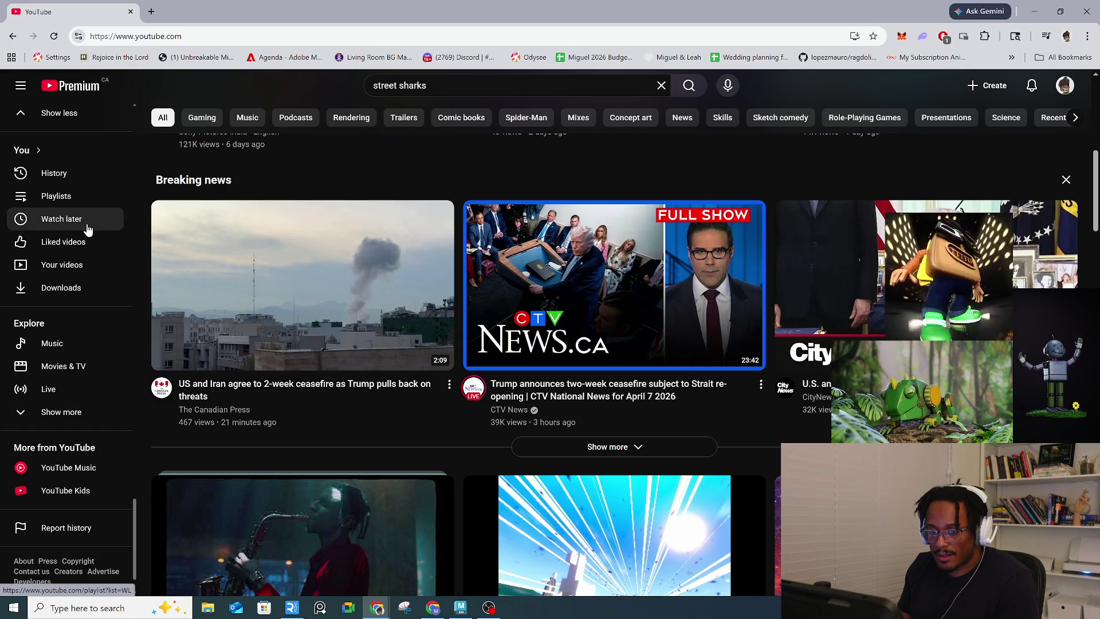
pyautogui.click(81, 182)
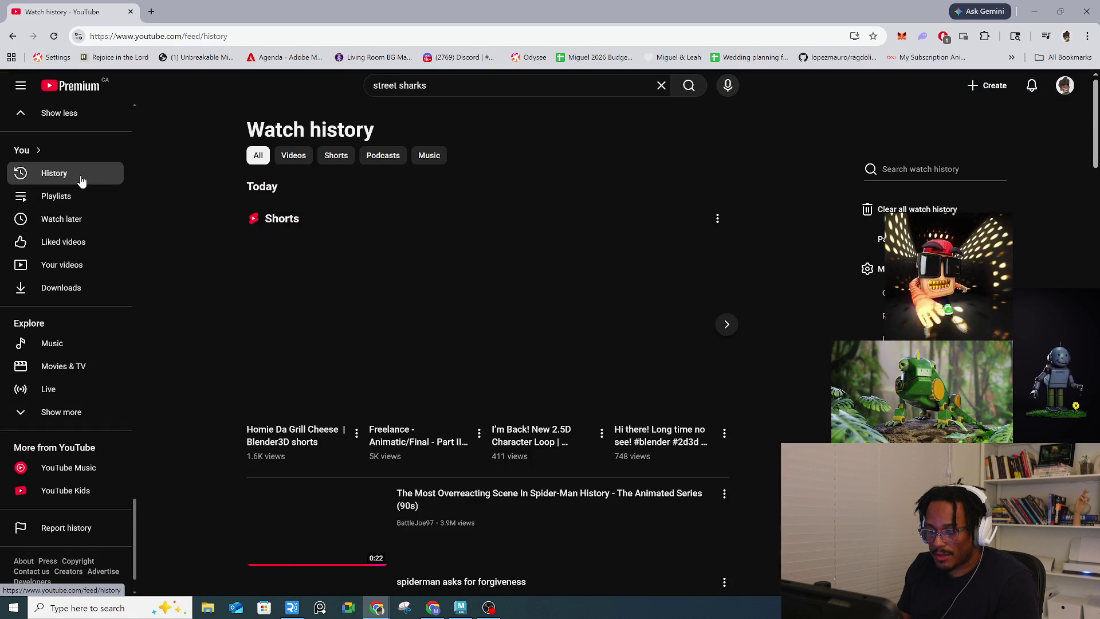
pyautogui.scroll(-1, 202, 401)
pyautogui.scroll(-13, 203, 398)
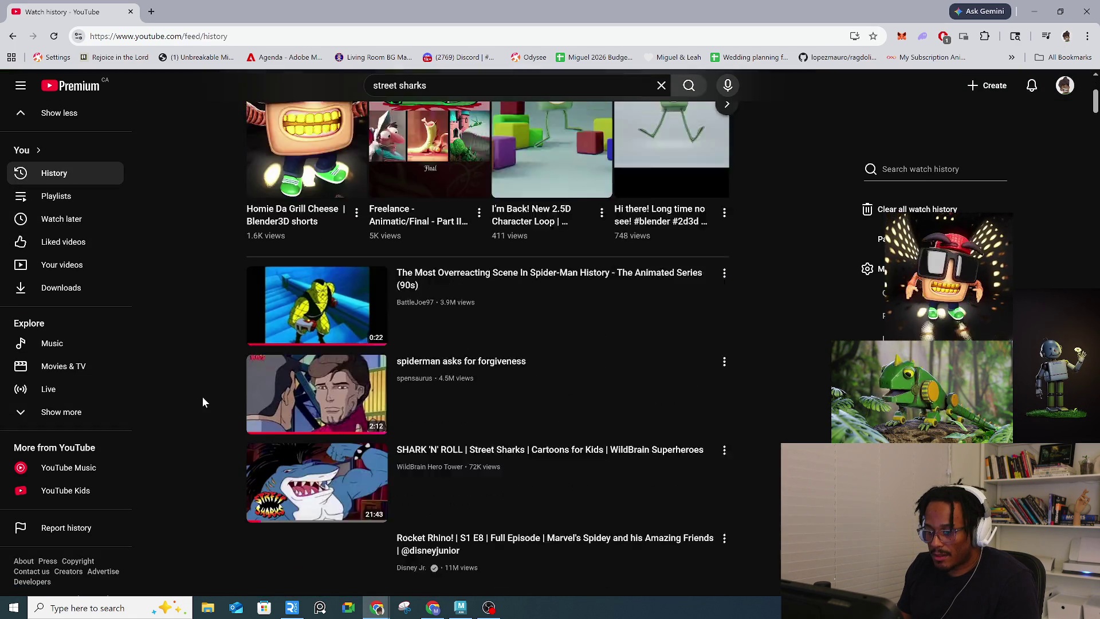
pyautogui.scroll(-10, 203, 401)
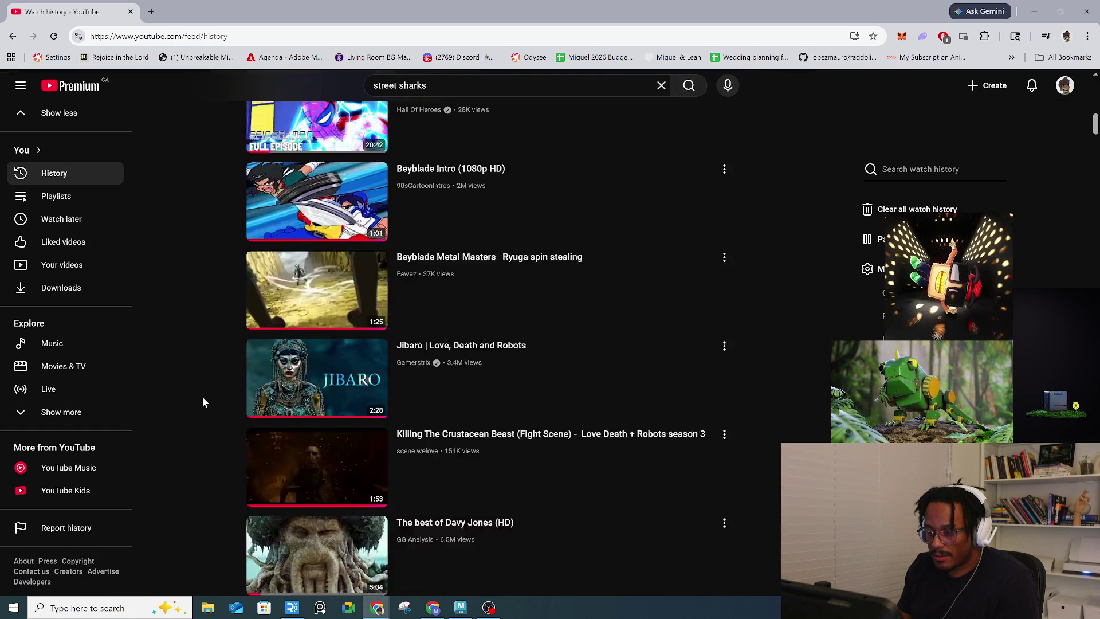
pyautogui.scroll(-1, 202, 396)
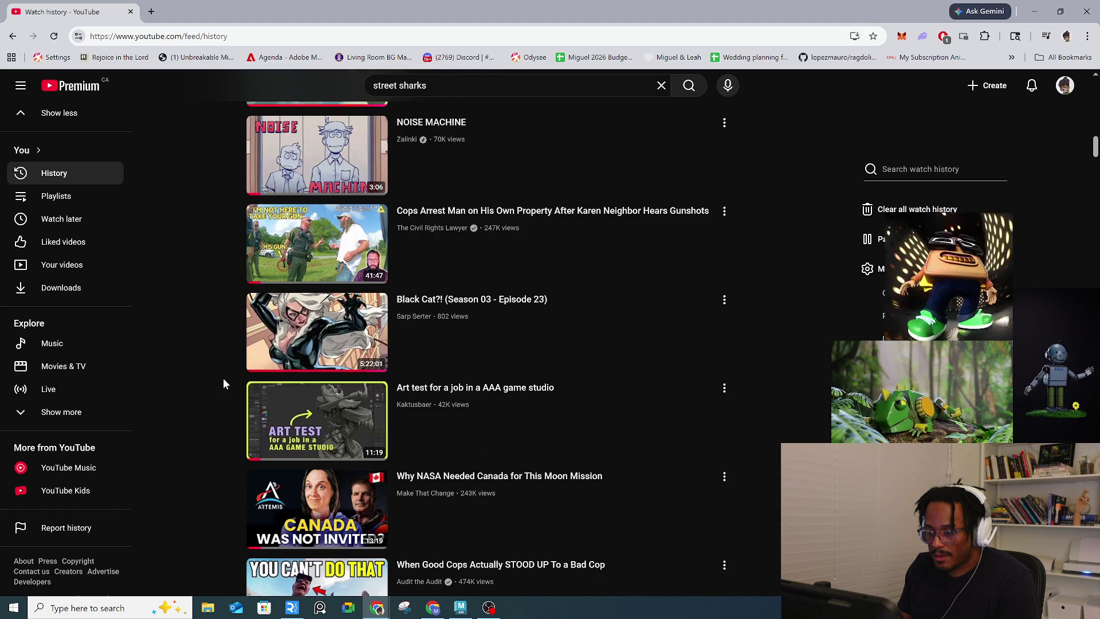
pyautogui.click(414, 322)
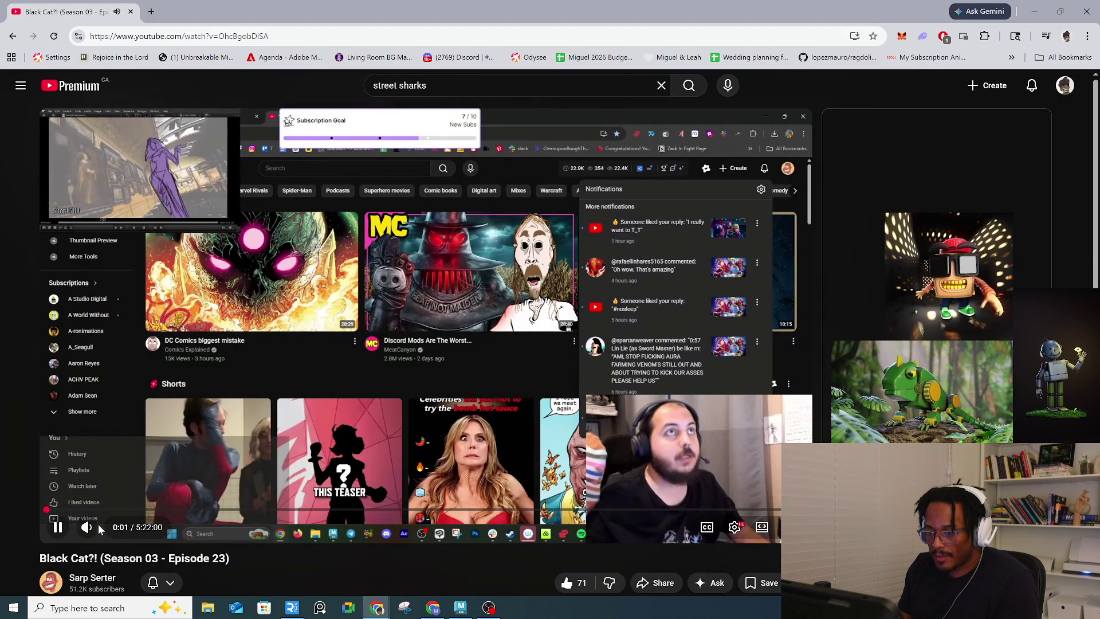
# Step: Skip the stream ahead to the Maya animation part at 49:36 and open the streamer's channel page
pyautogui.click(165, 510)
pyautogui.moveTo(168, 513); pyautogui.dragTo(747, 509)
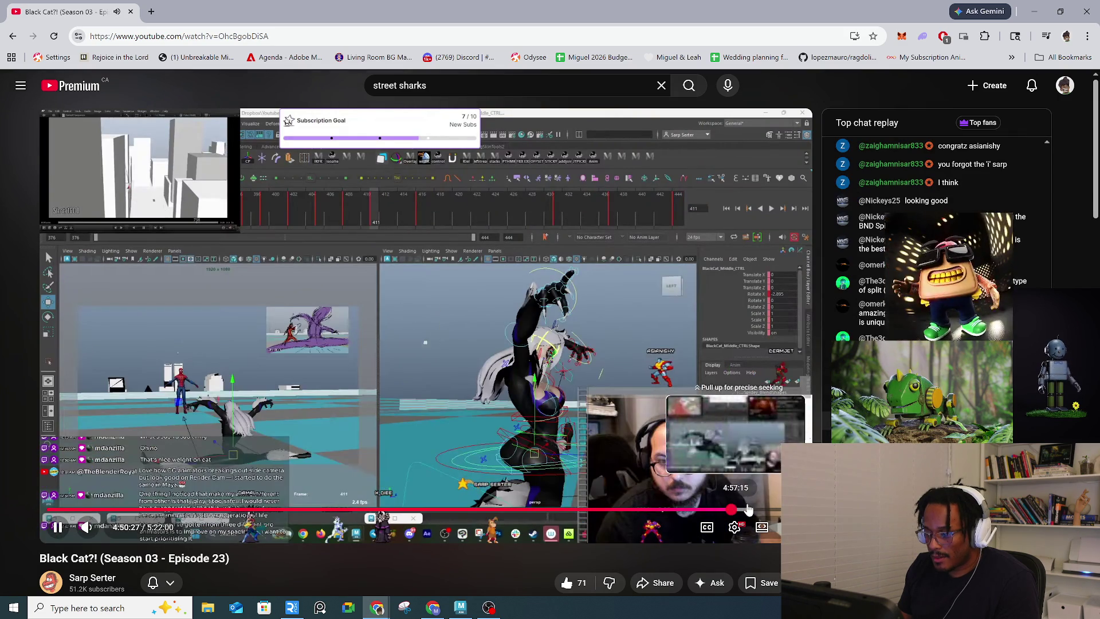
pyautogui.scroll(-2, 745, 510)
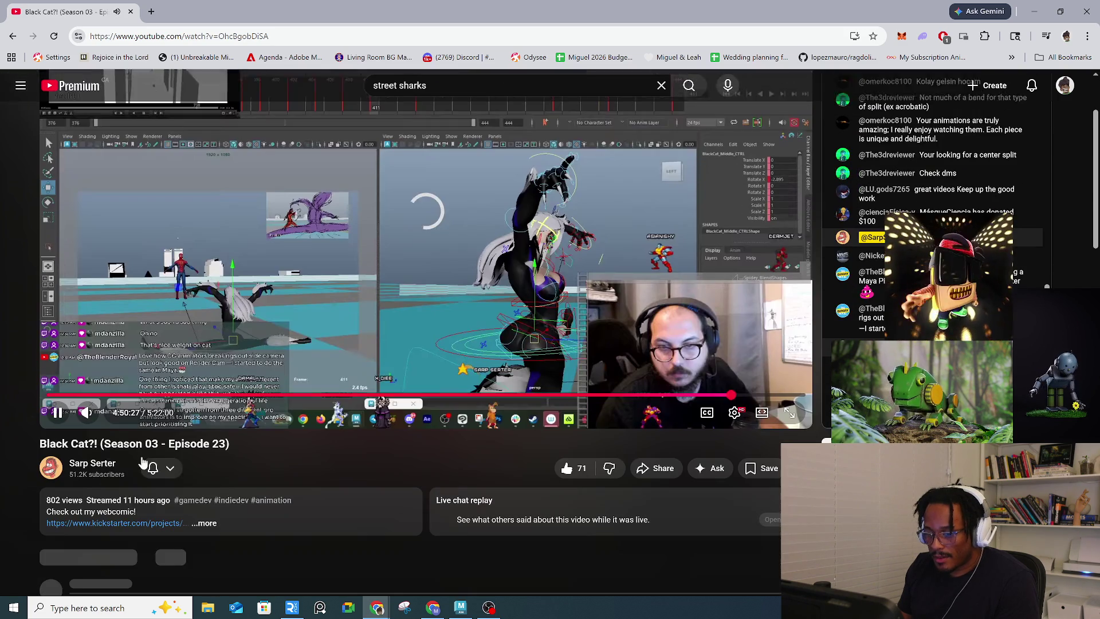
pyautogui.click(96, 464)
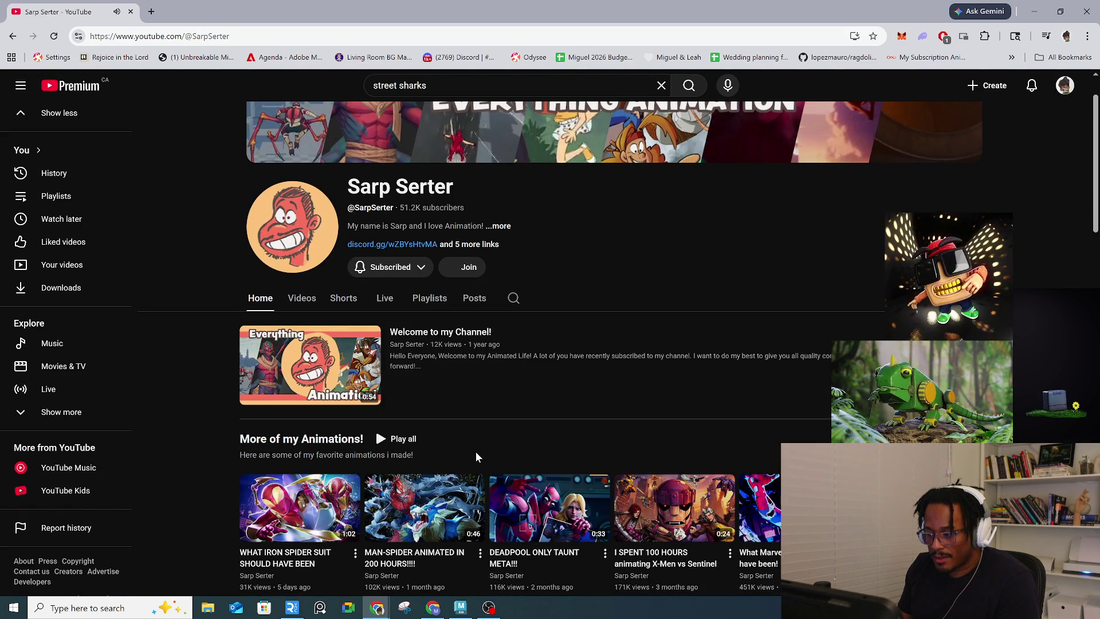
# Step: Open the channel's full list of links and follow its Instagram link
pyautogui.scroll(-2, 466, 448)
pyautogui.scroll(-3, 533, 474)
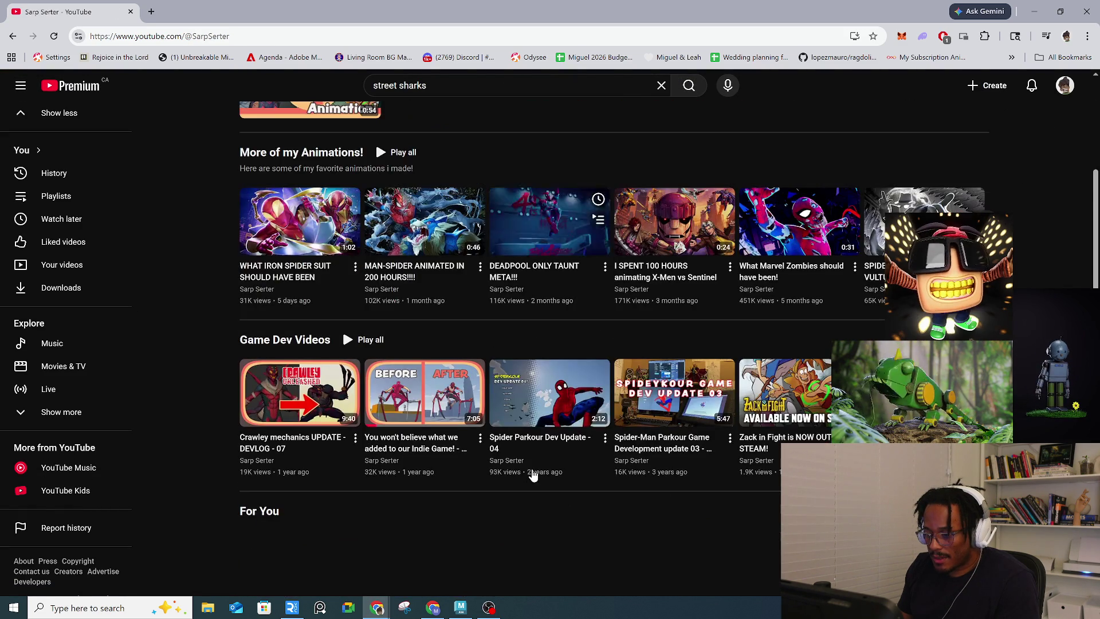
pyautogui.scroll(5, 539, 481)
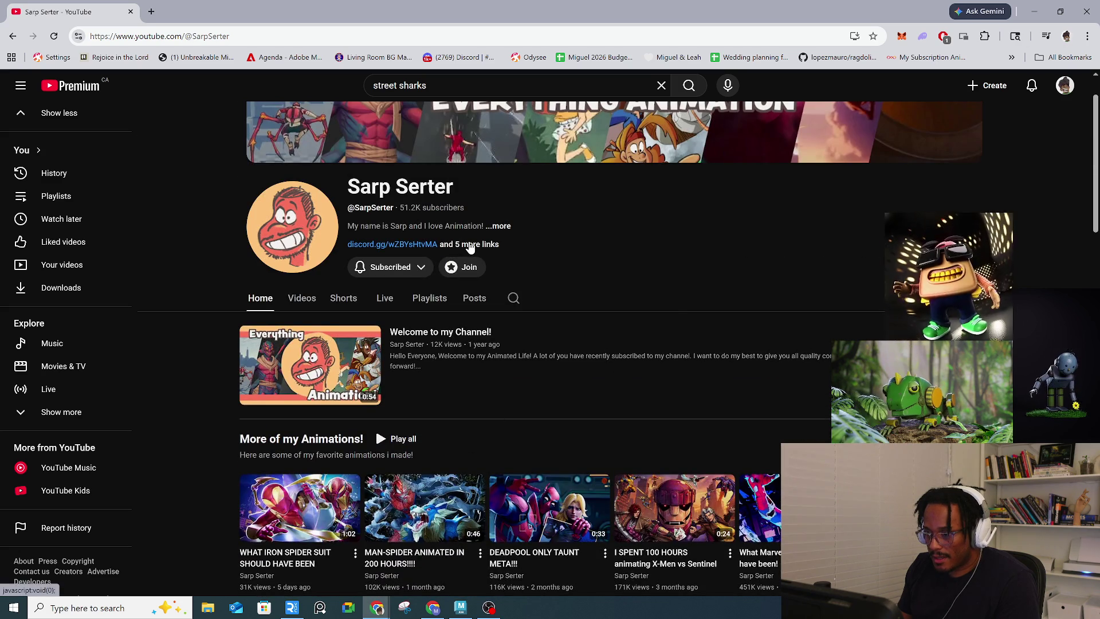
pyautogui.click(469, 247)
pyautogui.click(457, 396)
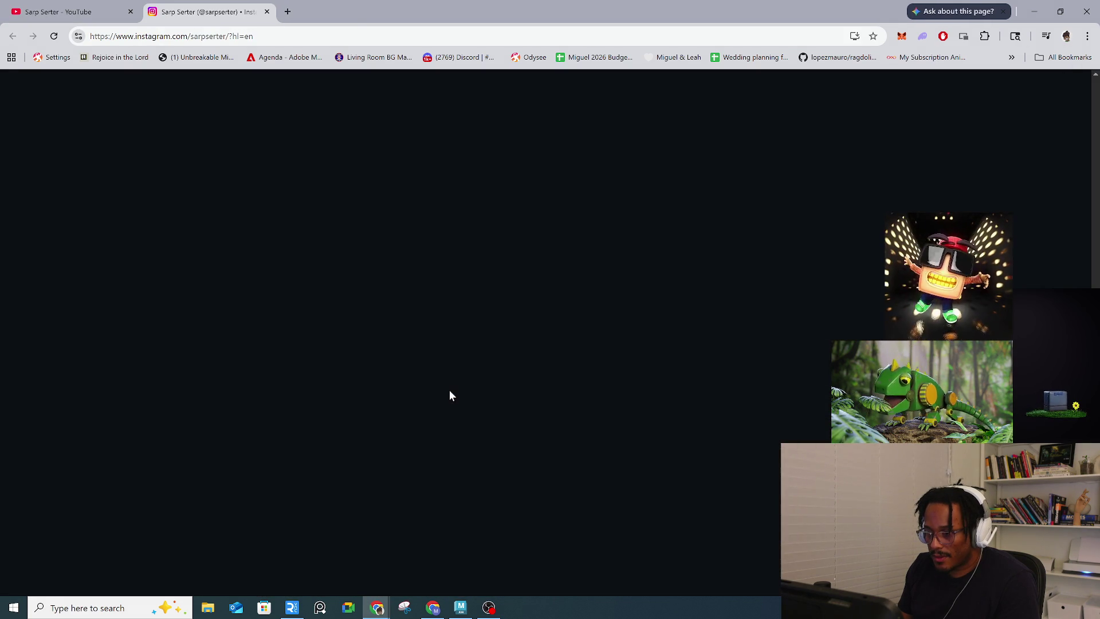
# Step: Watch the Iron Spider video post with sound briefly on, then close it
pyautogui.scroll(-3, 449, 396)
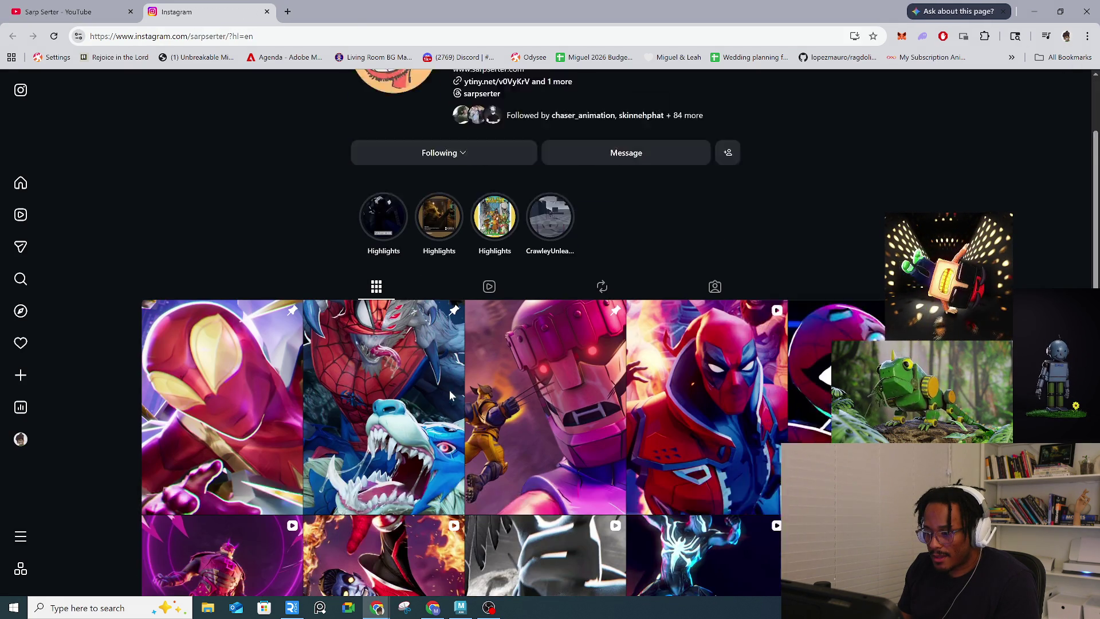
pyautogui.click(216, 368)
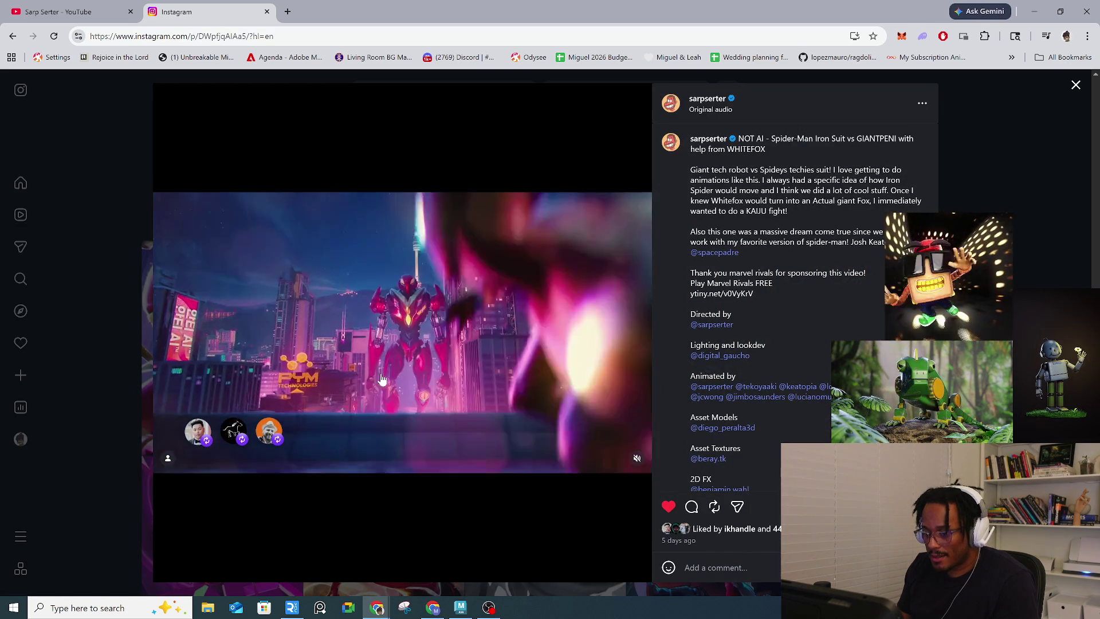
pyautogui.click(637, 459)
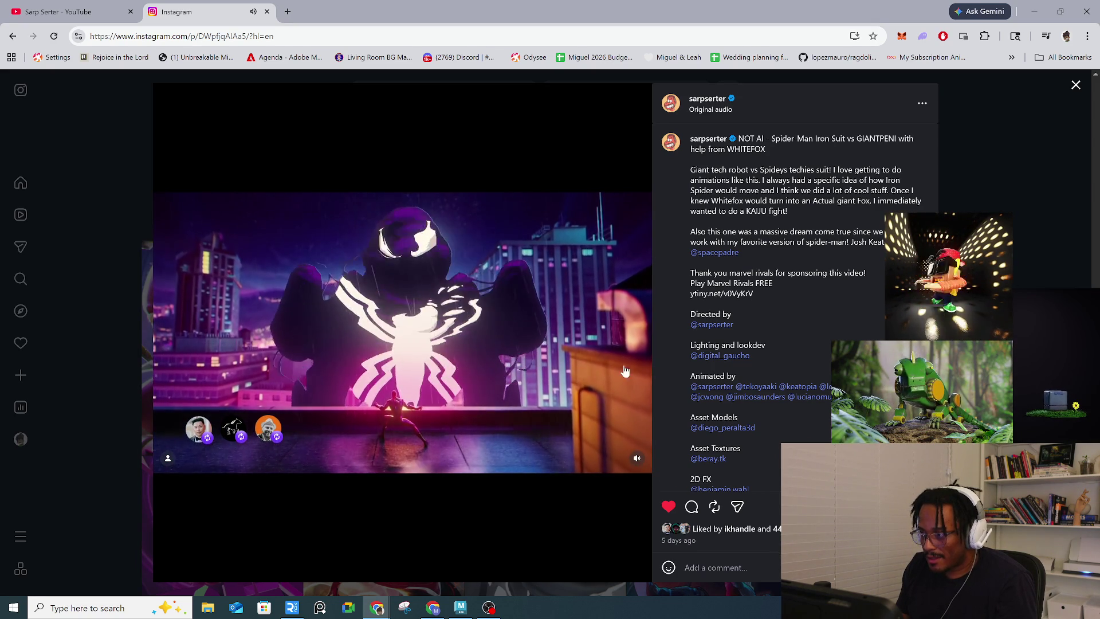
pyautogui.click(637, 458)
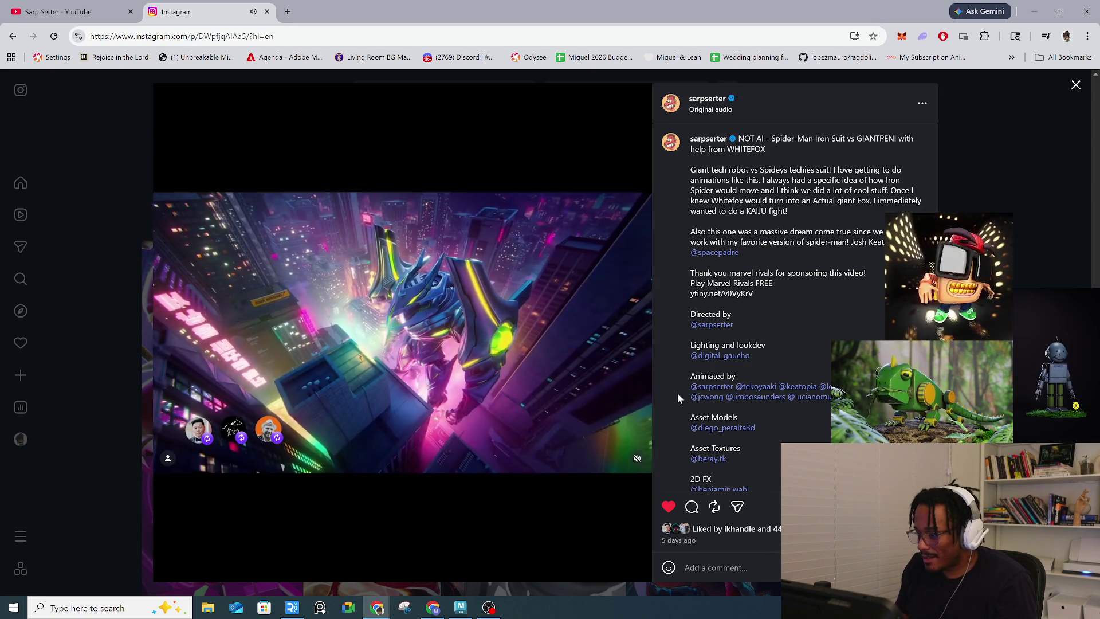
pyautogui.scroll(-2, 768, 458)
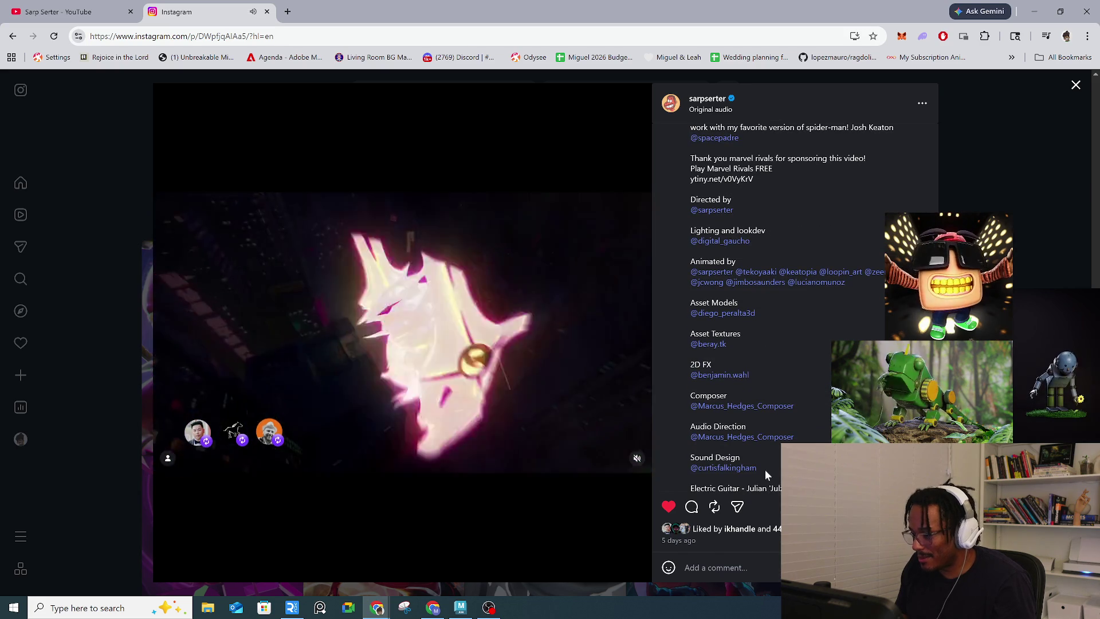
pyautogui.scroll(1, 765, 469)
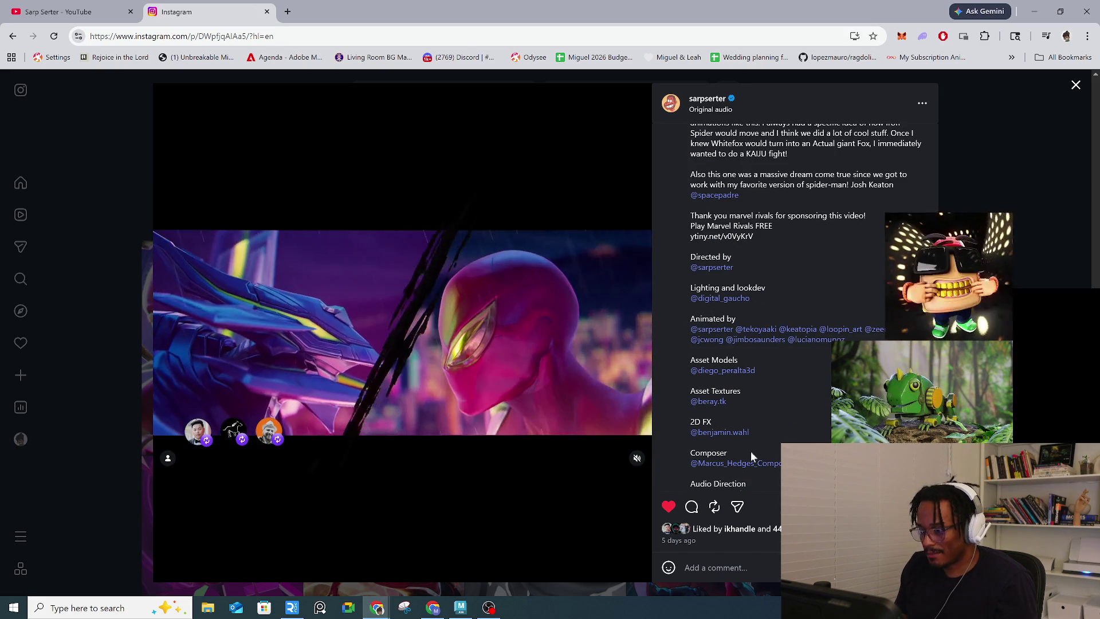
pyautogui.click(119, 390)
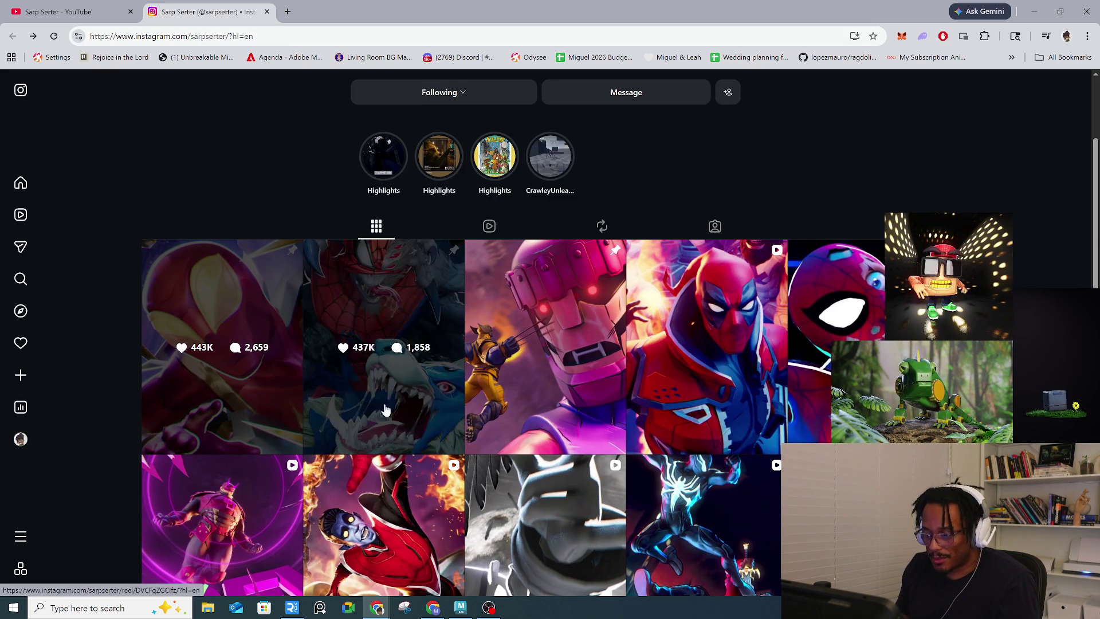
# Step: Open and watch the Zombie Spider-Men video post, then close it
pyautogui.scroll(-2, 418, 397)
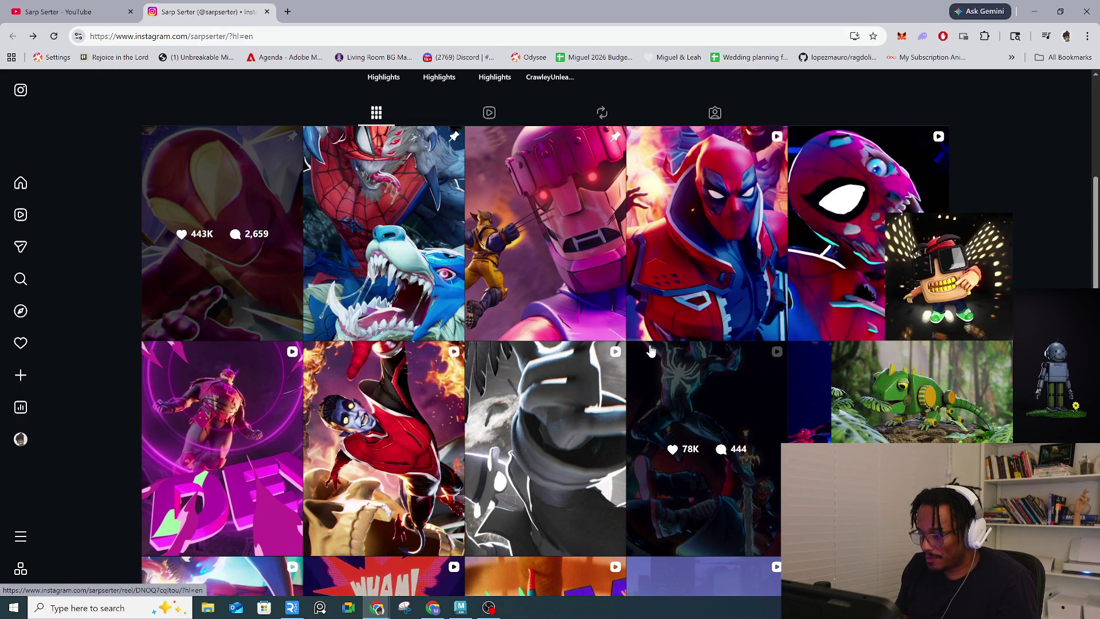
pyautogui.click(853, 289)
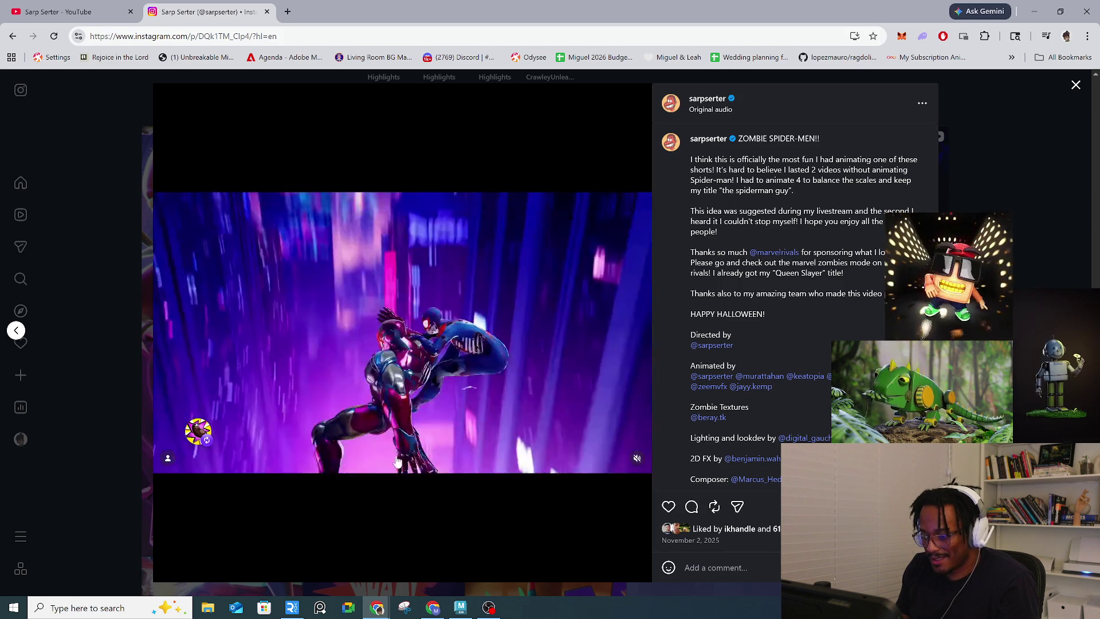
pyautogui.click(77, 462)
# Step: Scroll down through the profile's older sketches and animation reels, then back up
pyautogui.scroll(-5, 772, 373)
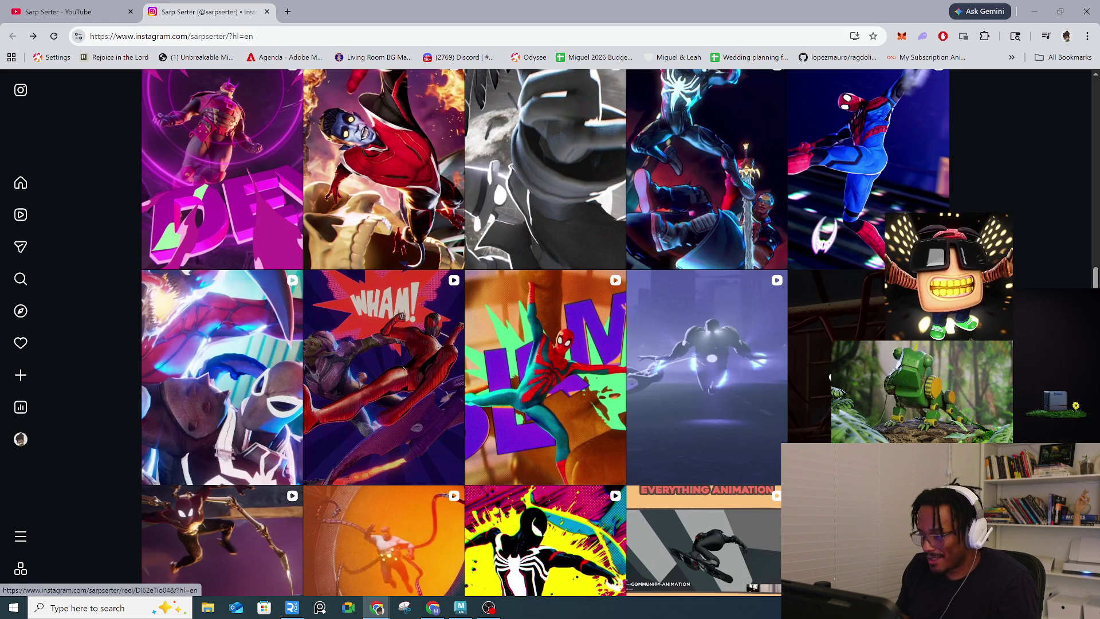
pyautogui.scroll(-10, 772, 373)
pyautogui.scroll(-15, 772, 373)
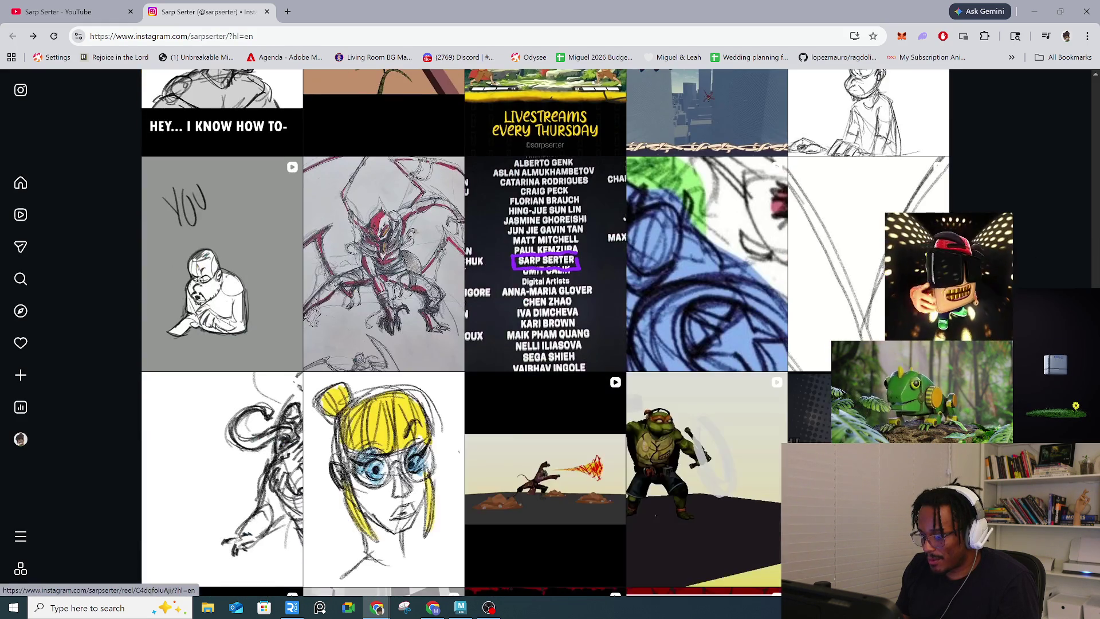
pyautogui.scroll(-10, 859, 344)
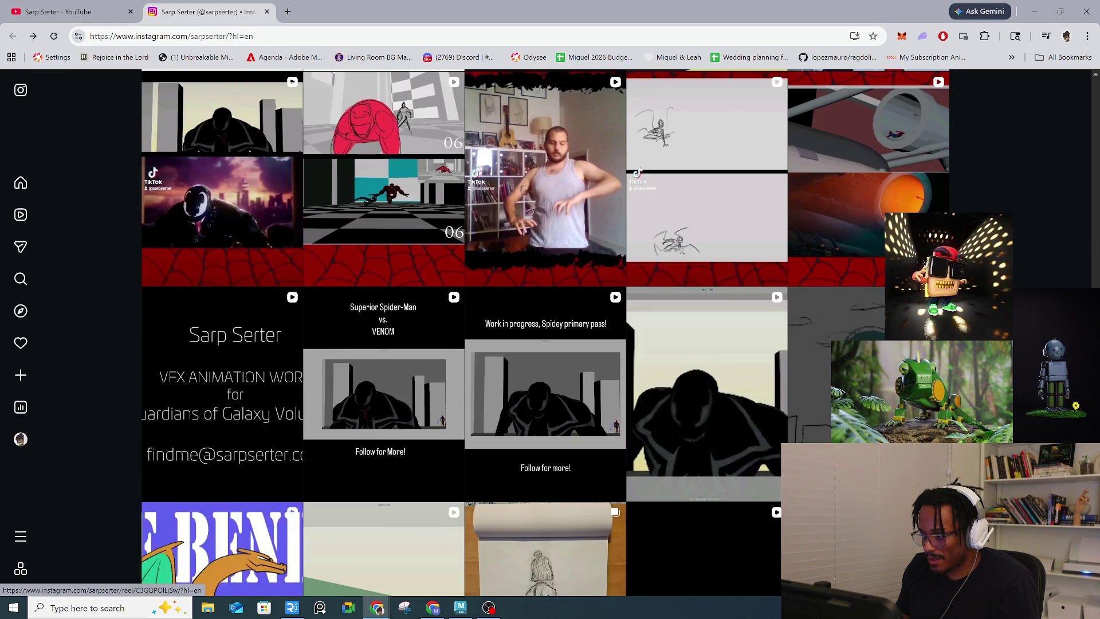
pyautogui.scroll(-7, 860, 344)
pyautogui.scroll(-7, 860, 321)
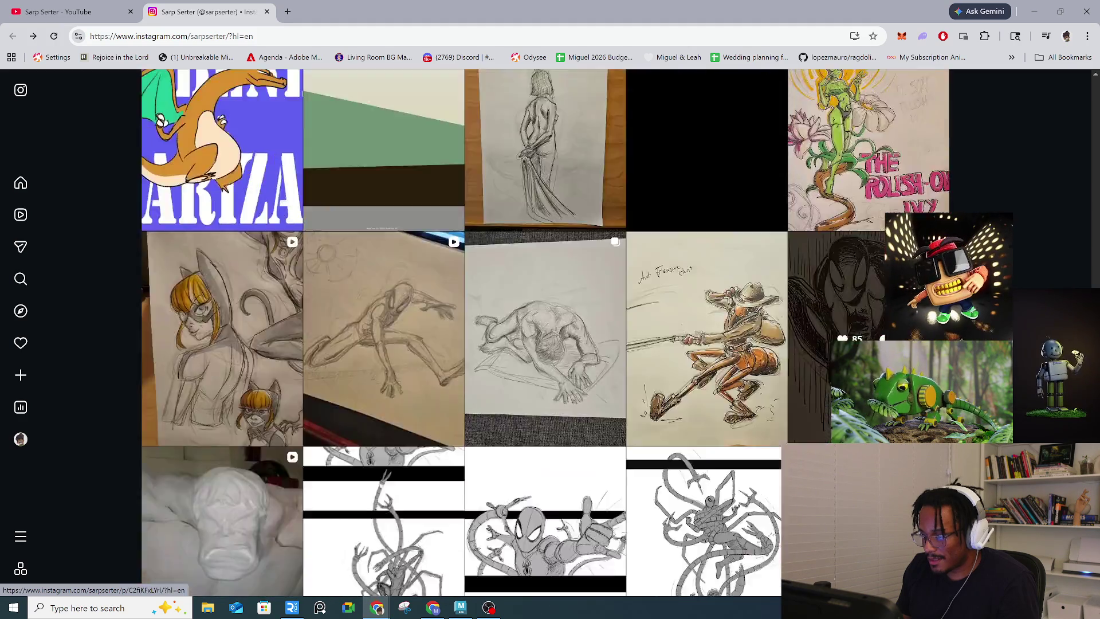
pyautogui.scroll(-15, 859, 321)
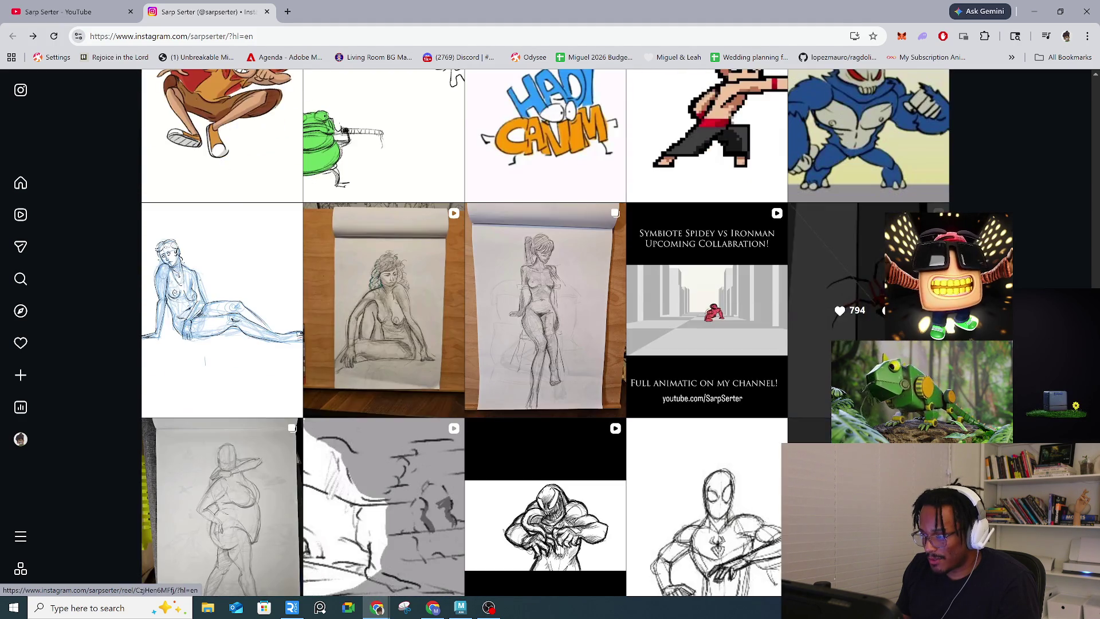
pyautogui.scroll(-6, 859, 321)
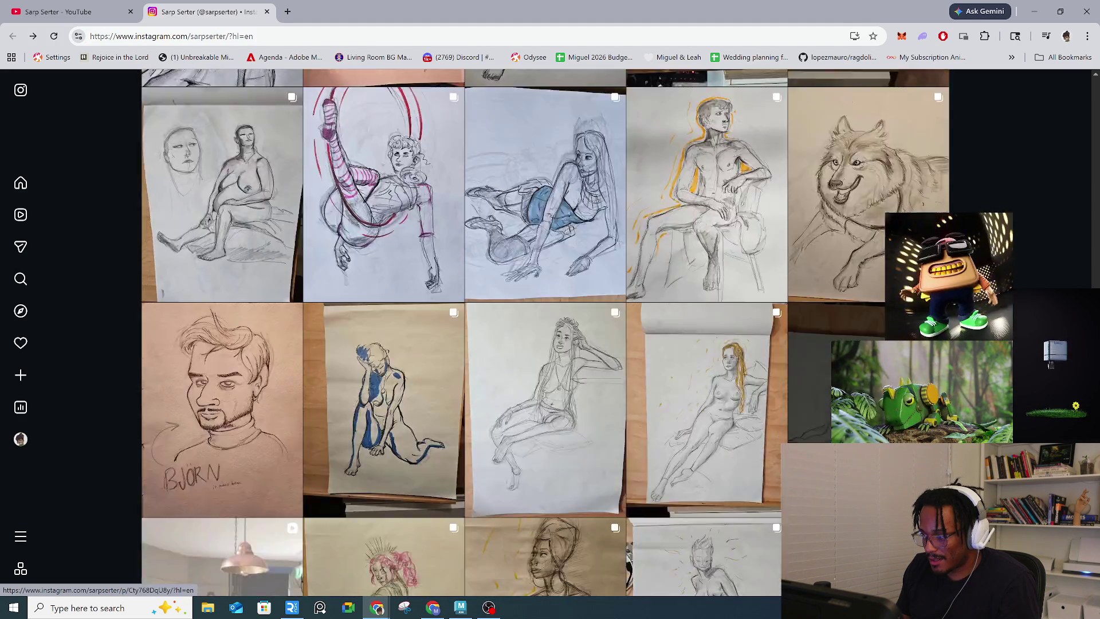
pyautogui.scroll(15, 860, 321)
pyautogui.scroll(8, 859, 321)
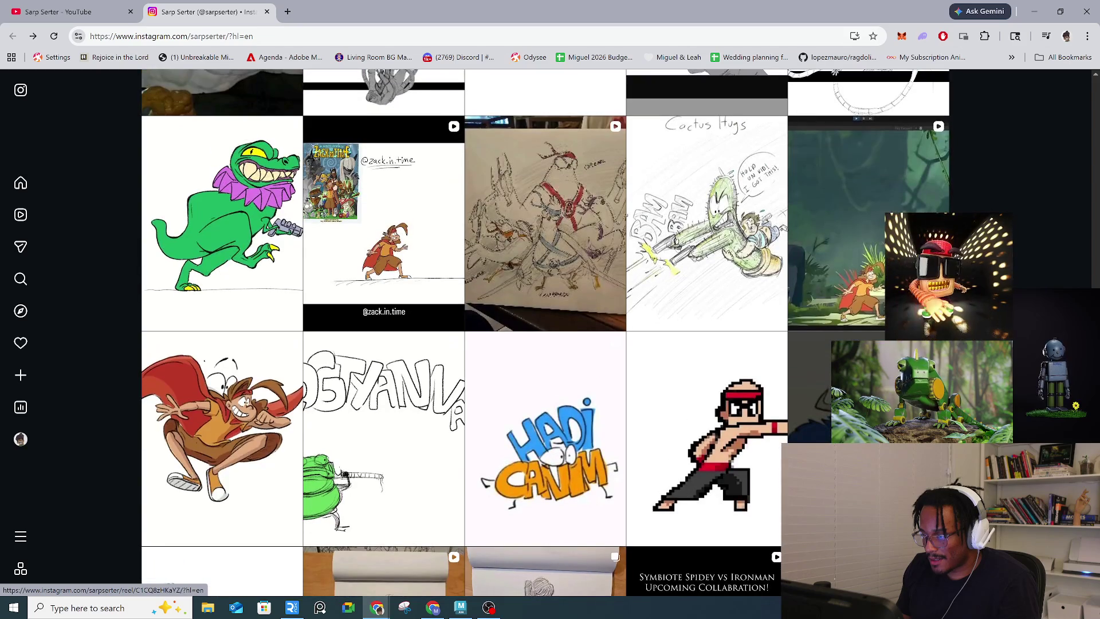
pyautogui.scroll(-15, 544, 321)
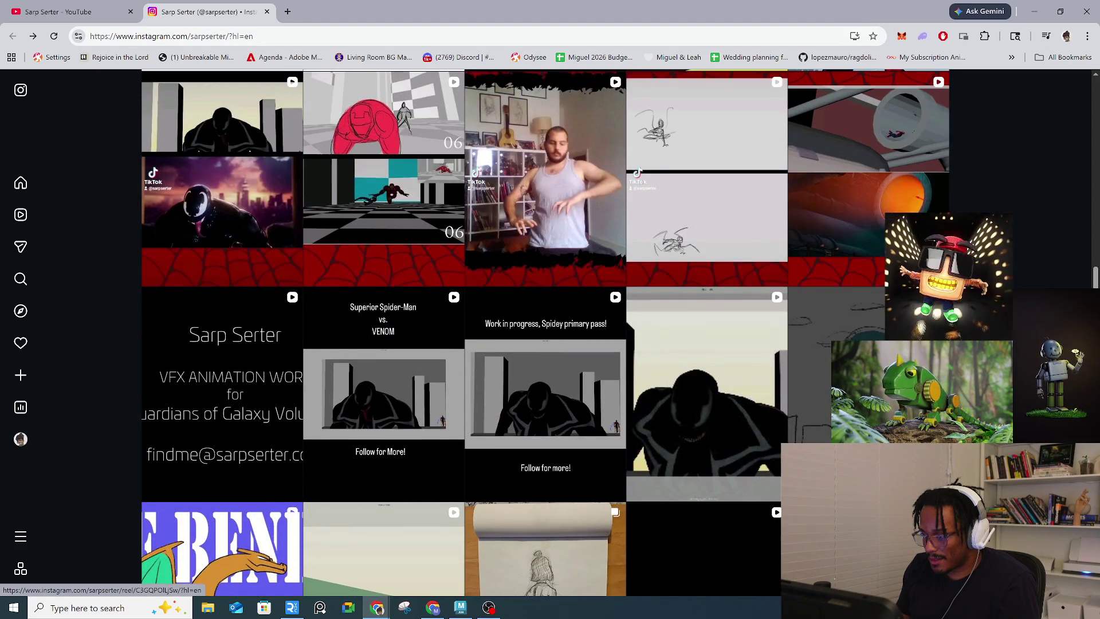
pyautogui.scroll(6, 545, 321)
pyautogui.scroll(8, 544, 321)
# Step: Show the Tagged posts on your own profile and view the ELEPHANT BALLON drawing
pyautogui.scroll(10, 545, 321)
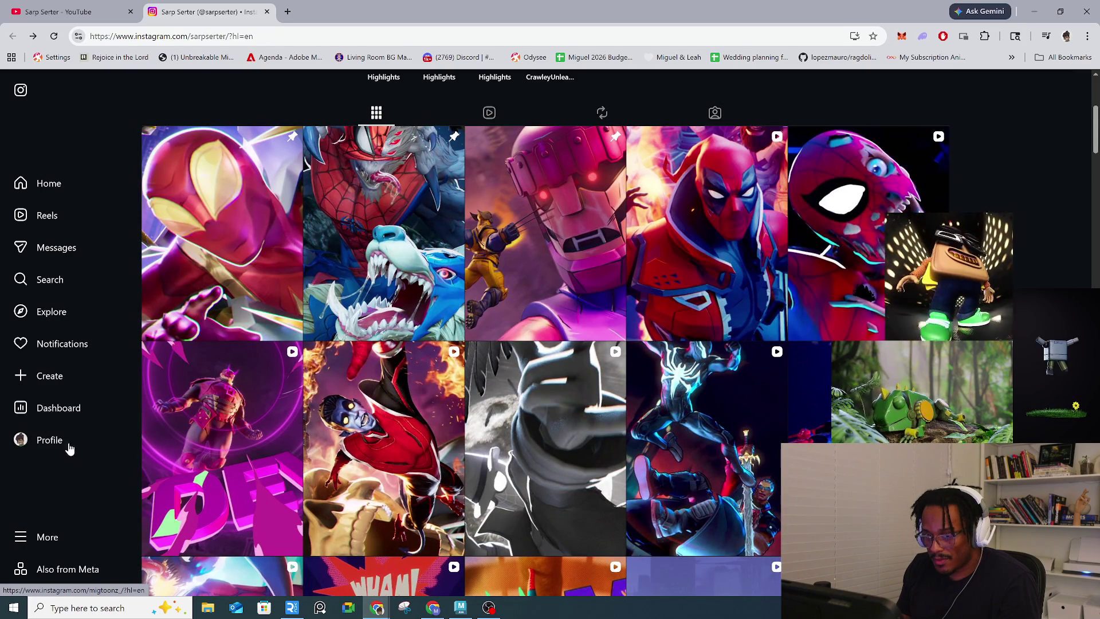
pyautogui.click(66, 447)
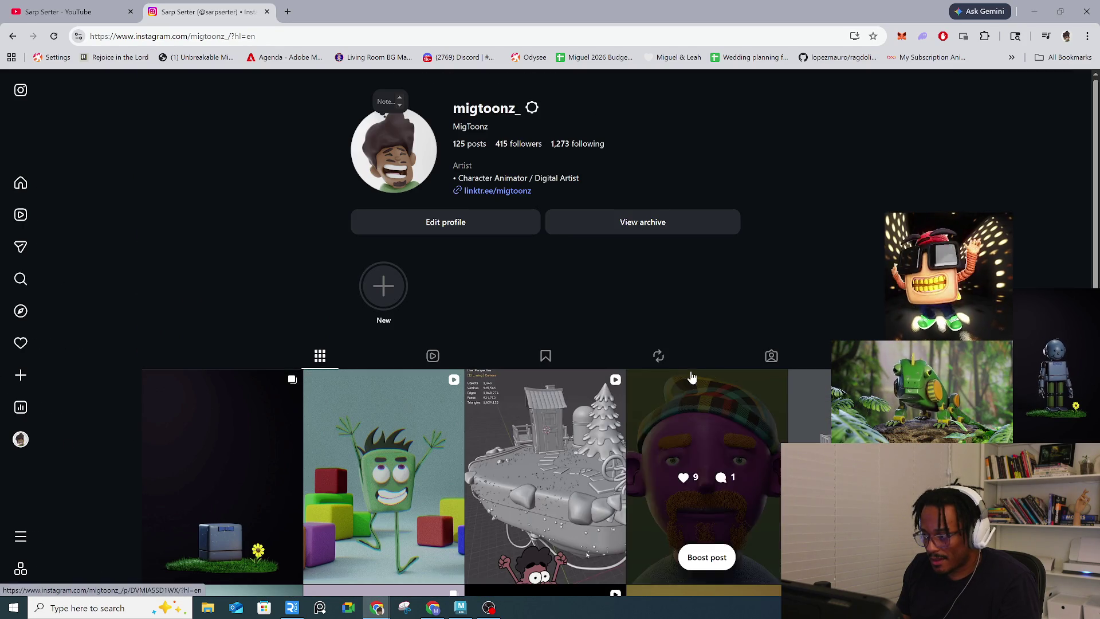
pyautogui.click(780, 360)
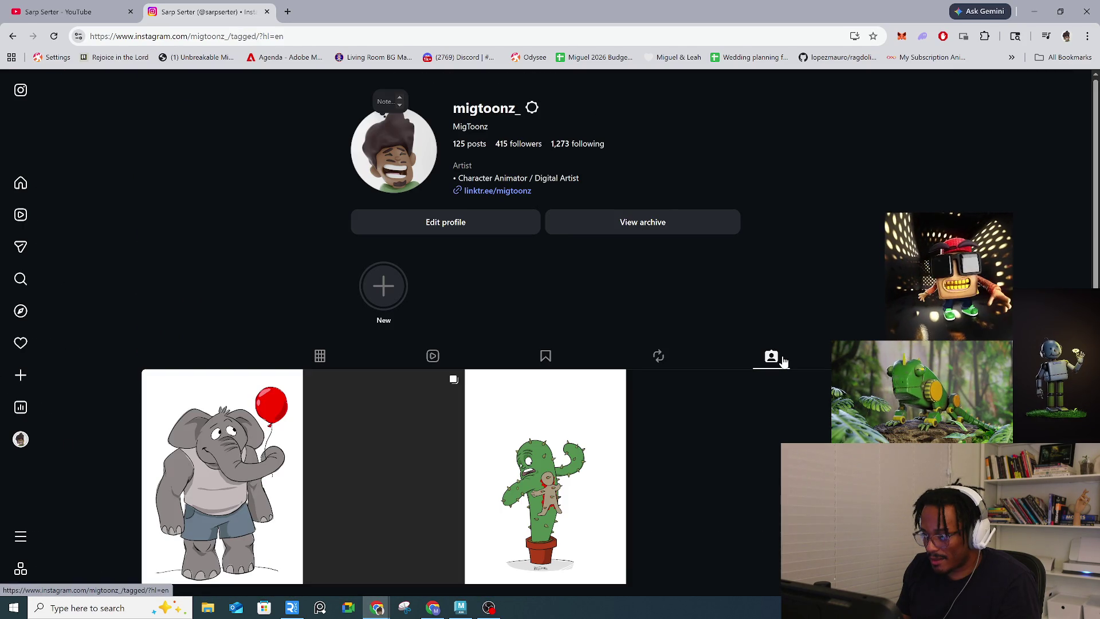
pyautogui.scroll(-1, 252, 458)
pyautogui.click(258, 463)
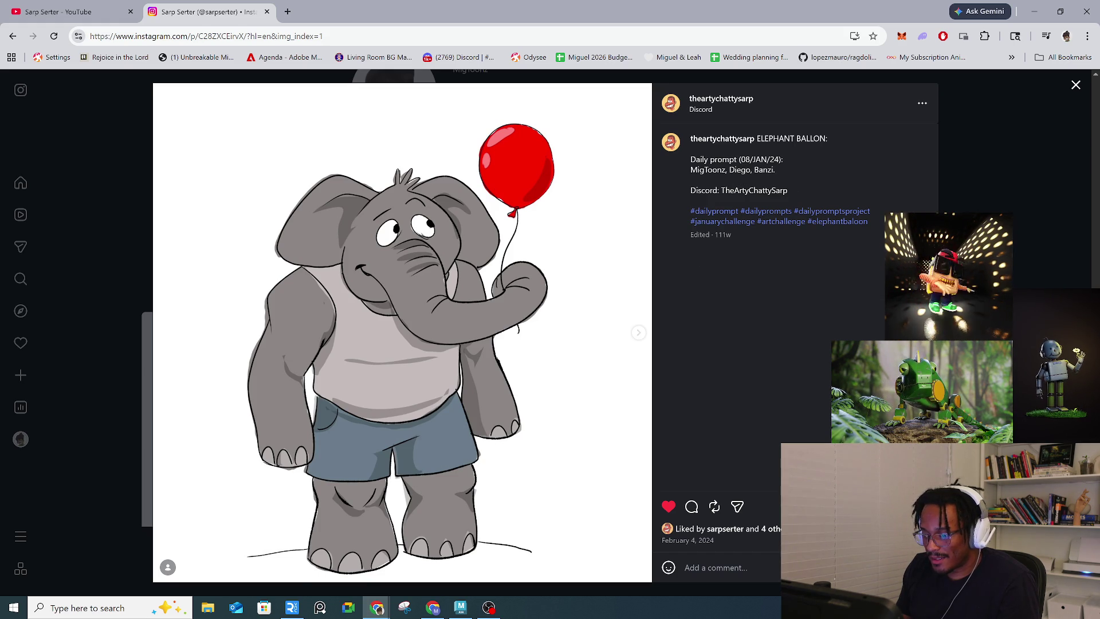
pyautogui.press('Escape')
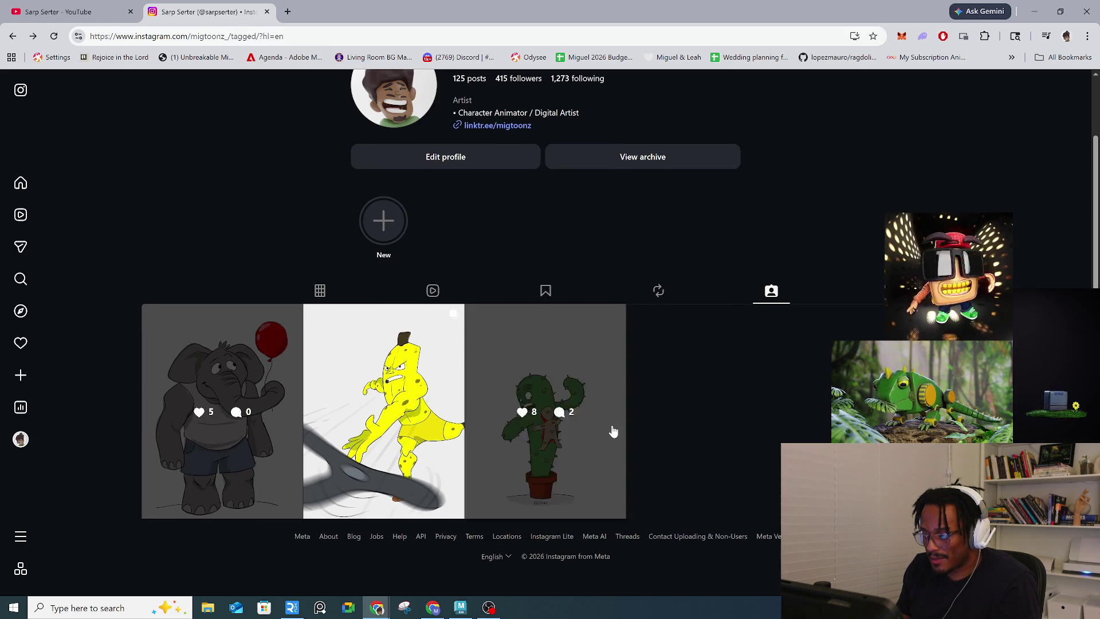
# Step: View the CACTUS HUGS drawing, then return to the YouTube channel page
pyautogui.click(620, 425)
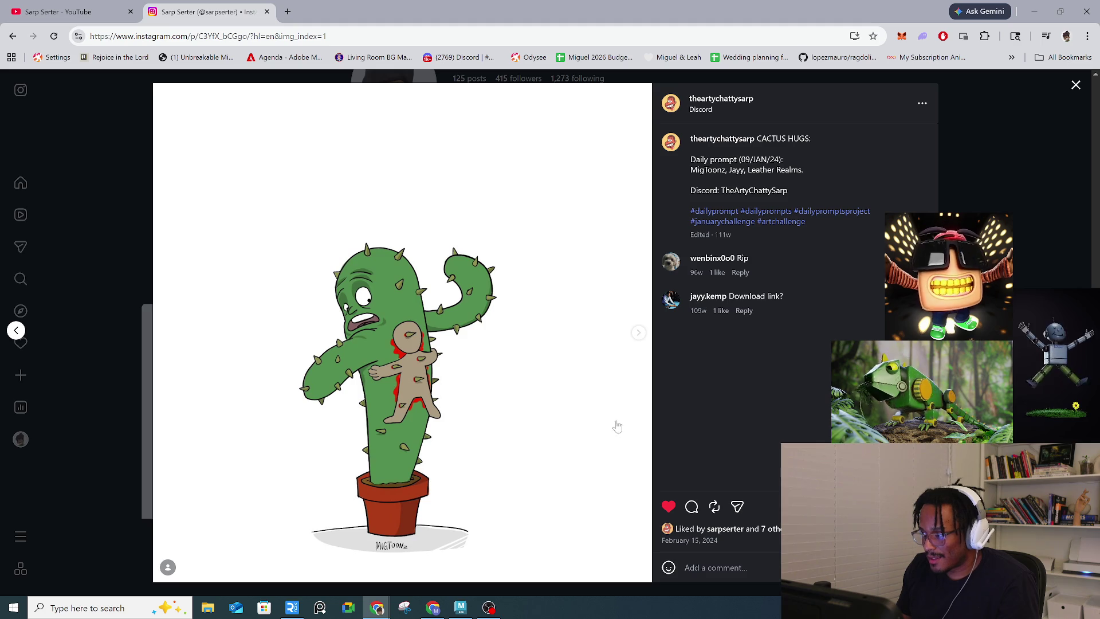
pyautogui.press('Escape')
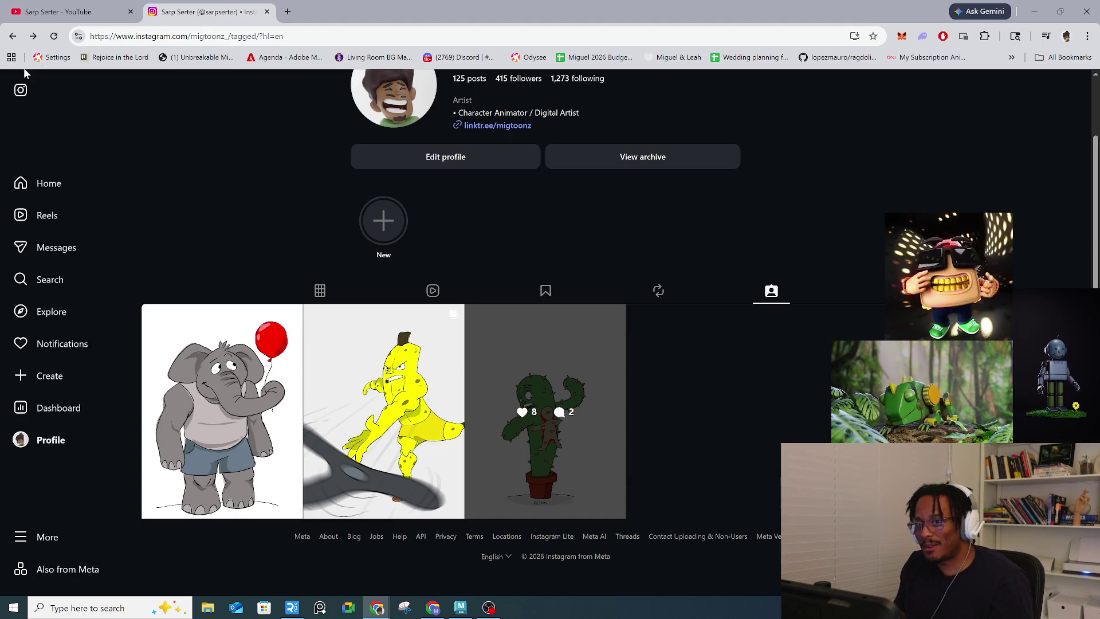
pyautogui.click(64, 12)
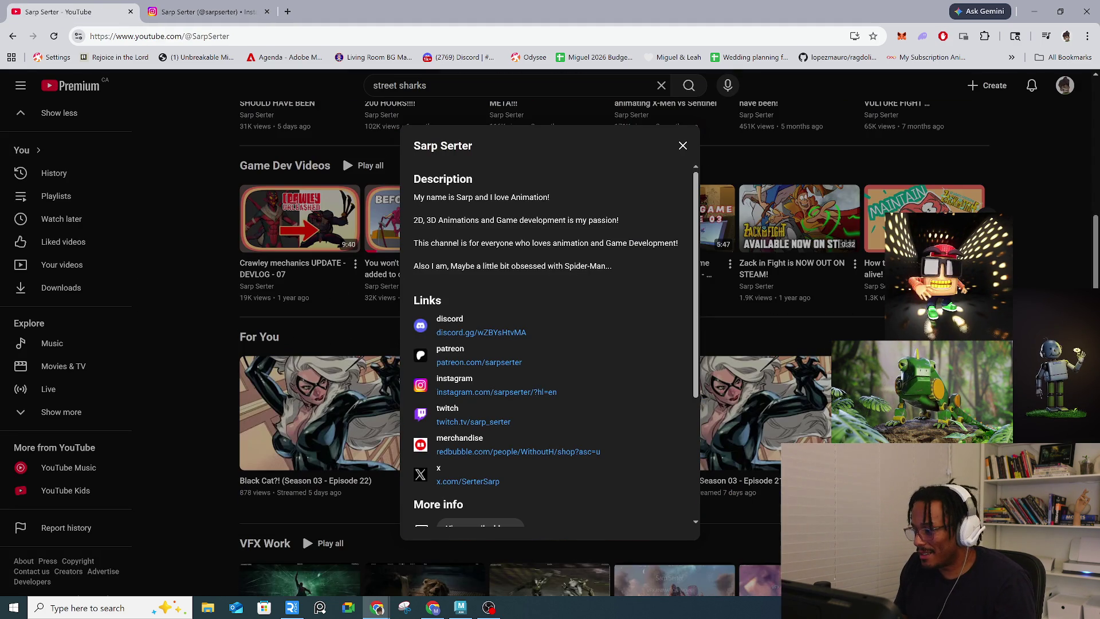
# Step: Close the YouTube About panel and return to the Maya block_06 shark scene
pyautogui.click(682, 145)
pyautogui.scroll(8, 795, 278)
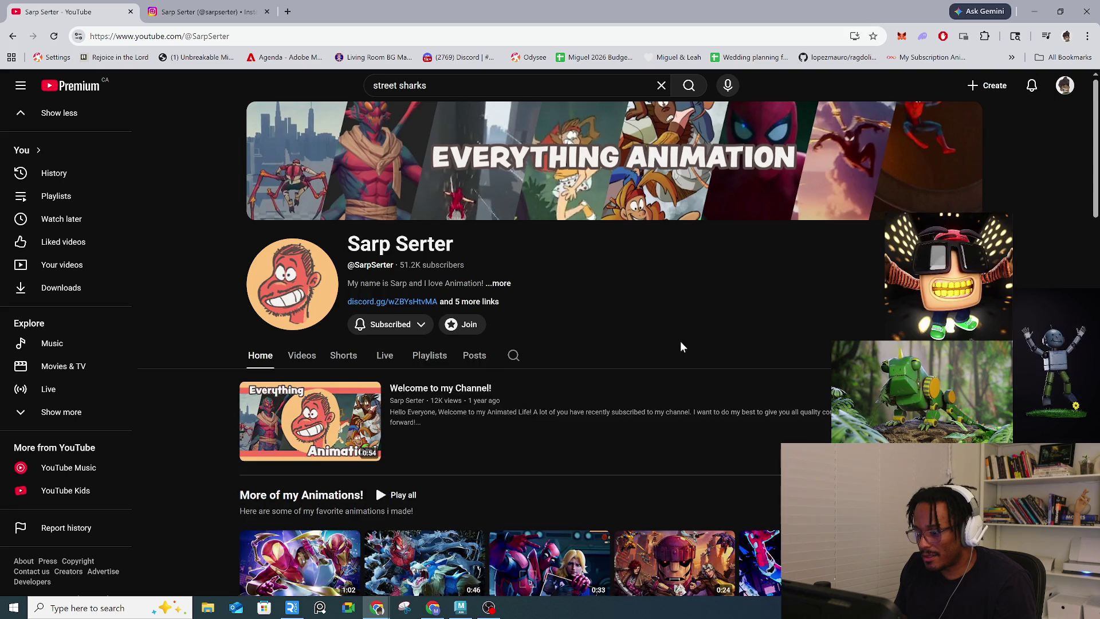
pyautogui.scroll(-3, 376, 314)
pyautogui.hotkey('alt', 'Tab')
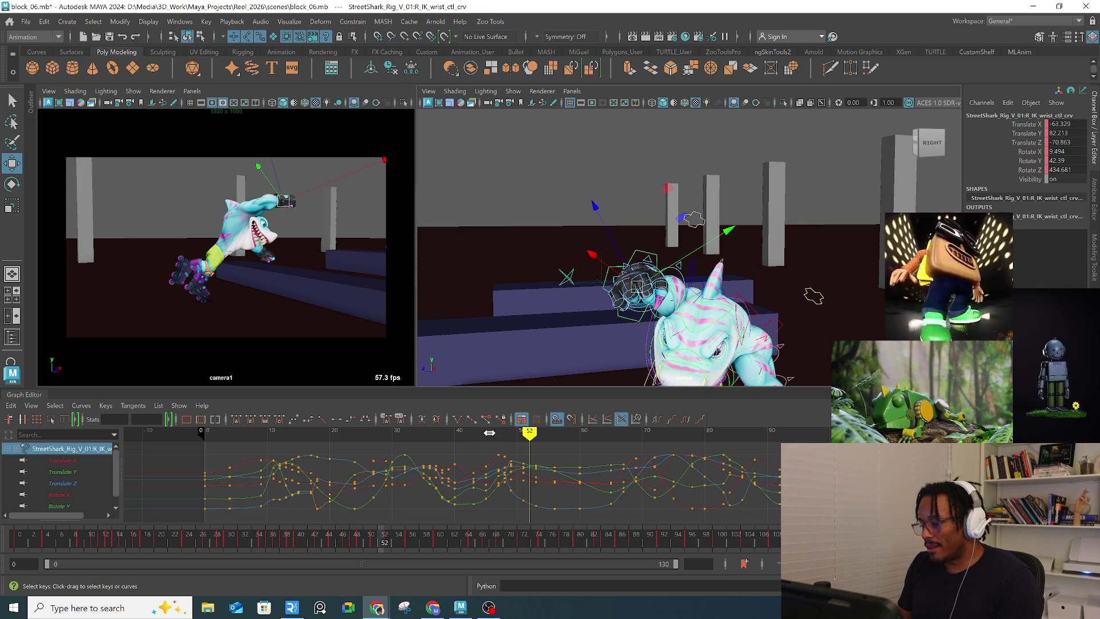
# Step: Isolate the right IK wrist's Translate Y curve and raise its frame-51 key to 79.026
pyautogui.moveTo(488, 432); pyautogui.dragTo(499, 432)
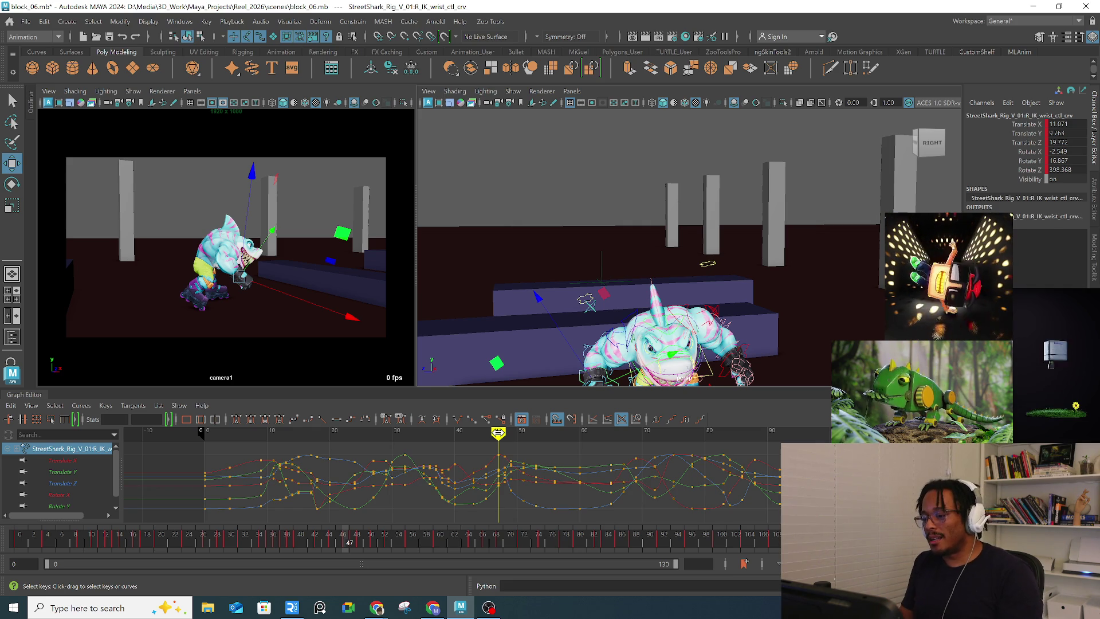
pyautogui.click(504, 431)
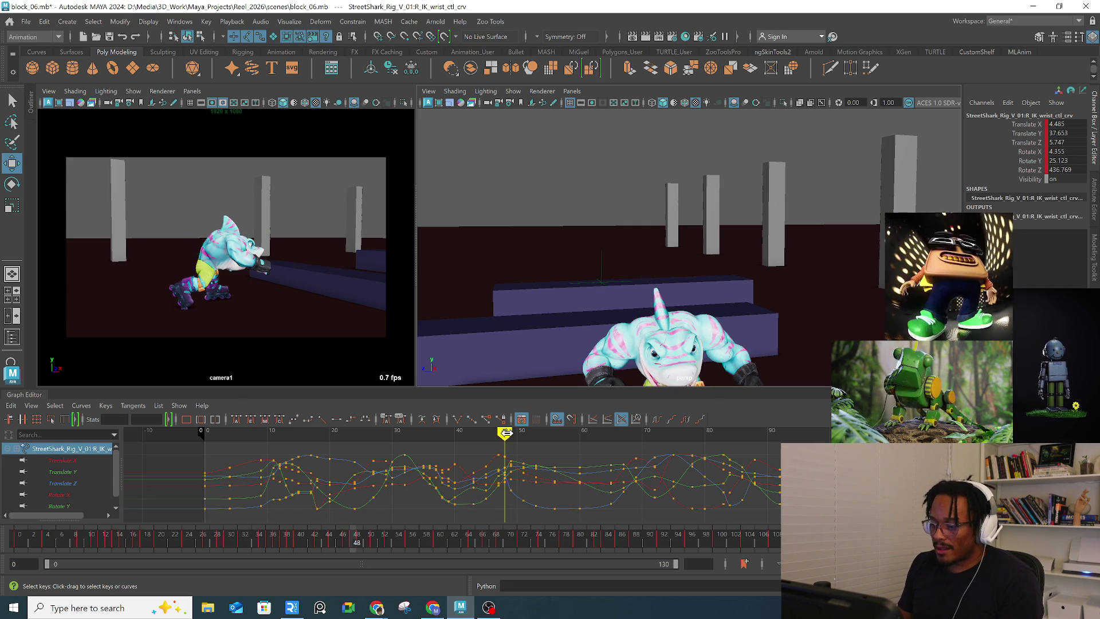
pyautogui.click(85, 470)
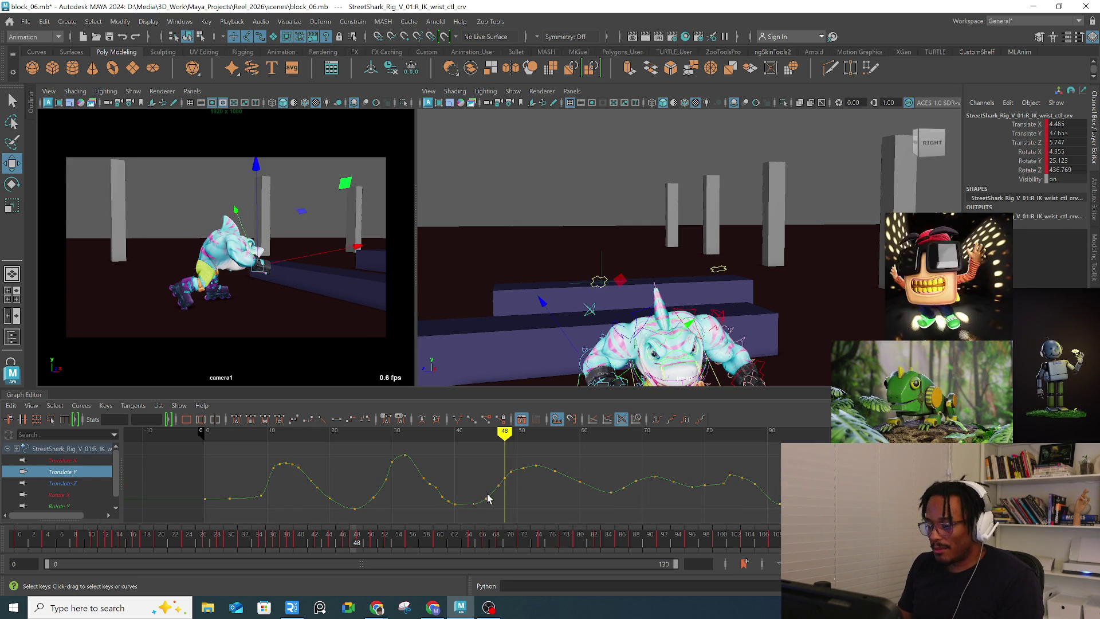
pyautogui.moveTo(519, 440); pyautogui.dragTo(533, 484)
pyautogui.scroll(3, 522, 480)
pyautogui.moveTo(492, 470); pyautogui.dragTo(492, 465, button='middle')
# Step: Orbit to look down on the shark and select its right clavicle control
pyautogui.moveTo(688, 258)
pyautogui.keyDown('alt'); pyautogui.mouseDown()
pyautogui.moveTo(726, 263)
pyautogui.moveTo(696, 232)
pyautogui.mouseUp(); pyautogui.keyUp('alt')
pyautogui.press('q')
pyautogui.click(693, 226)
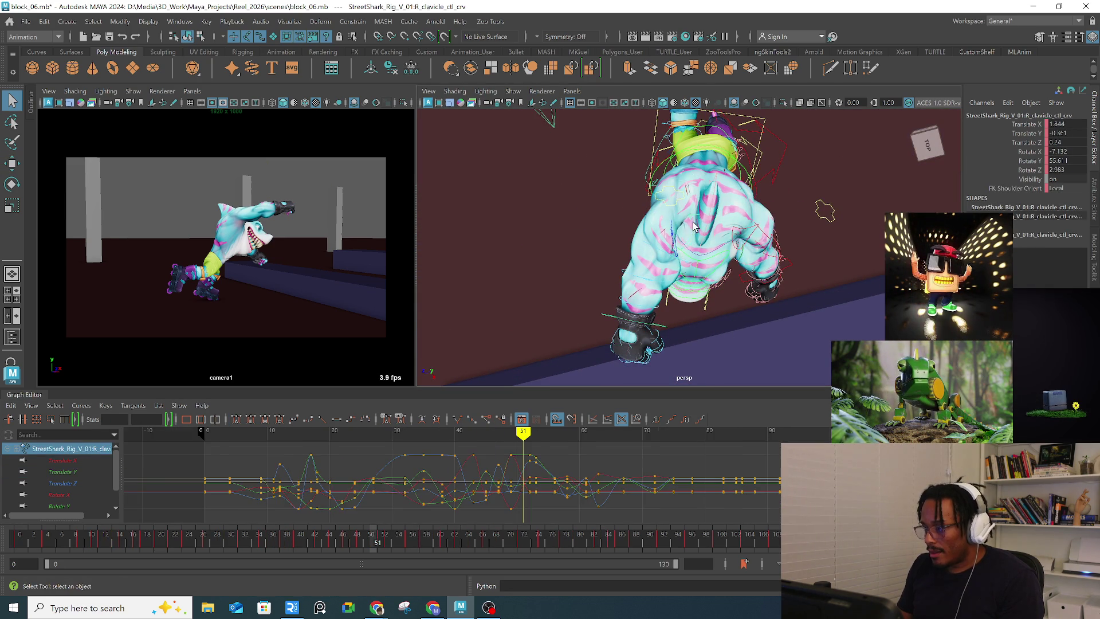
pyautogui.click(681, 252)
pyautogui.press('w')
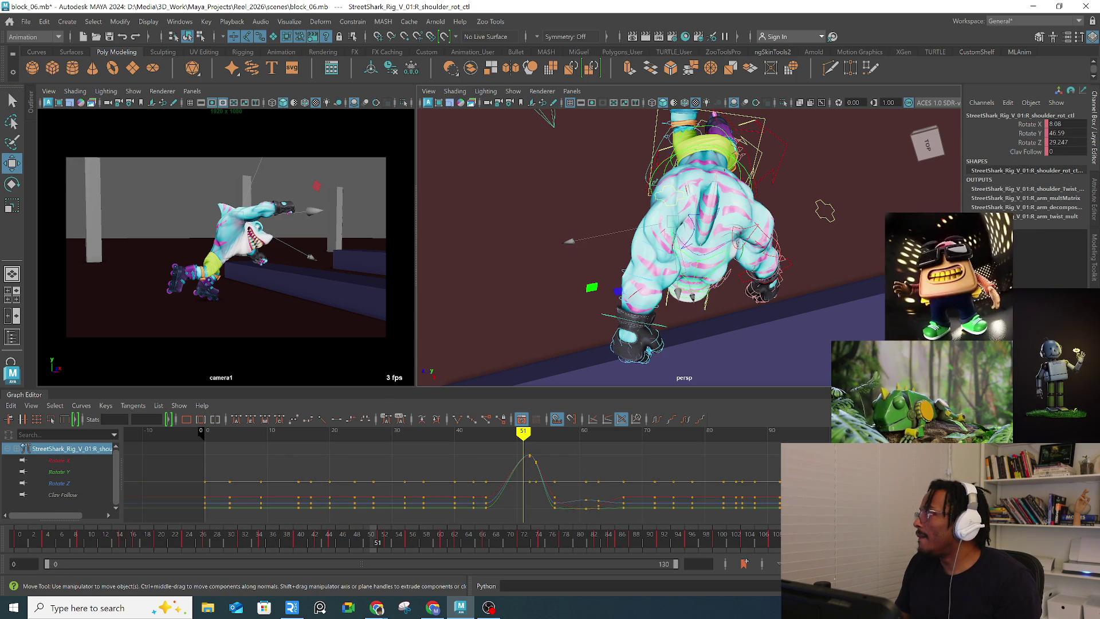
pyautogui.hotkey('alt', 'Tab')
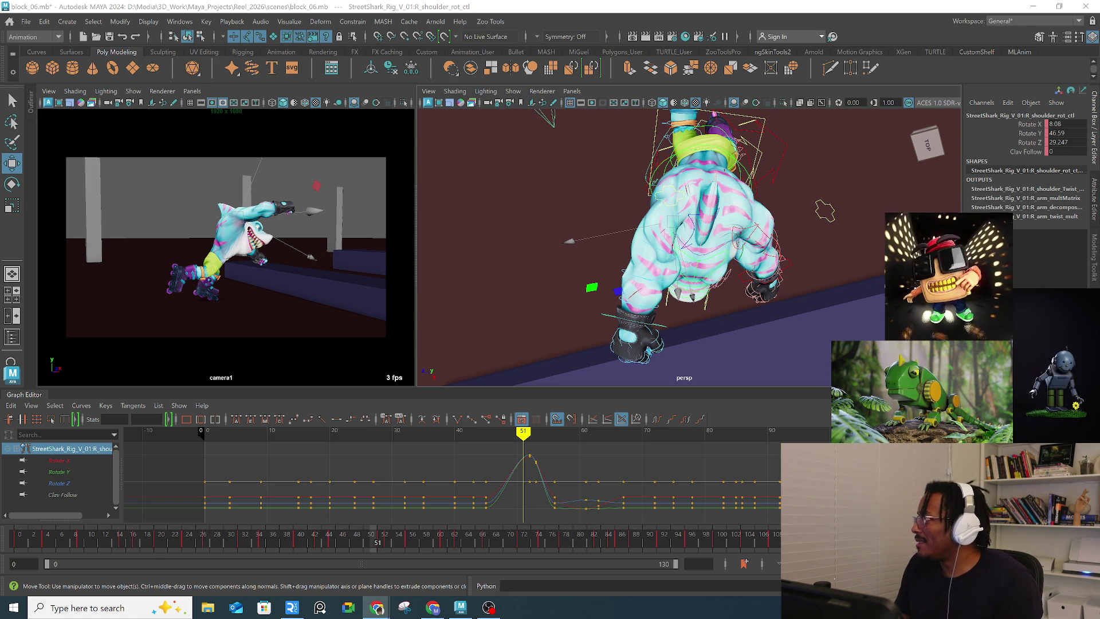
pyautogui.keyDown('alt'); pyautogui.moveTo(717, 273); pyautogui.dragTo(728, 279); pyautogui.keyUp('alt')
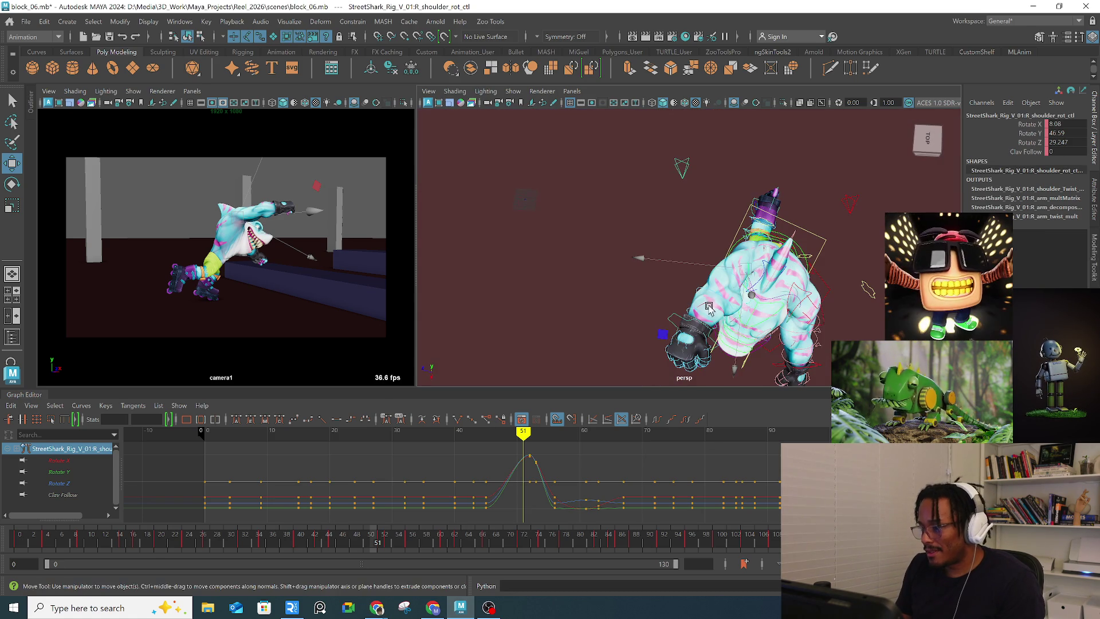
pyautogui.press('q')
pyautogui.click(744, 241)
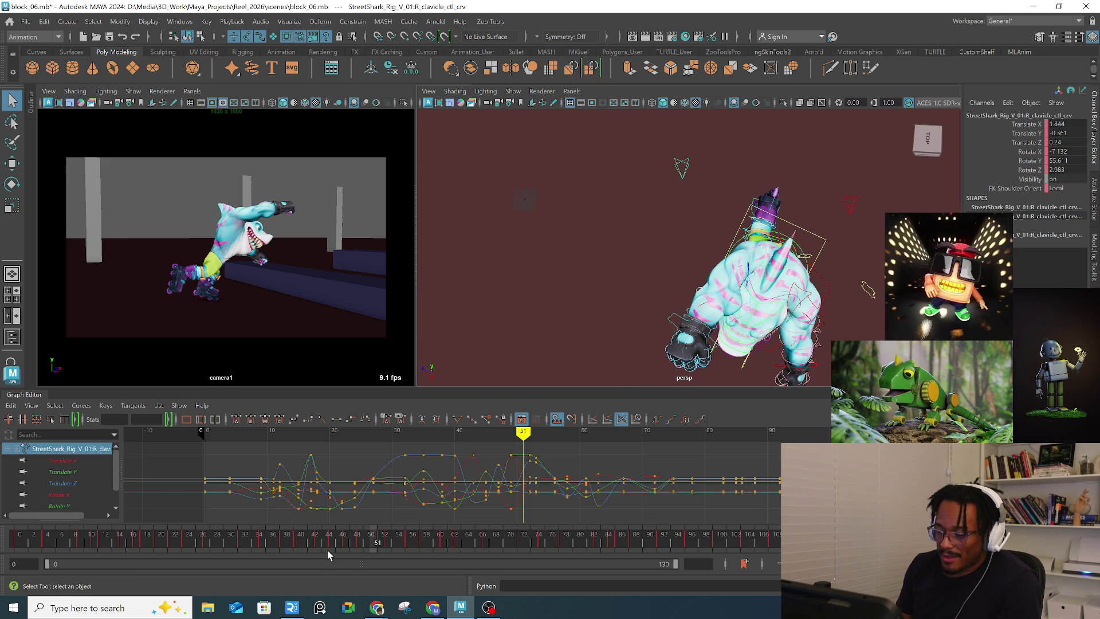
pyautogui.click(286, 542)
pyautogui.hotkey('alt', 'v')
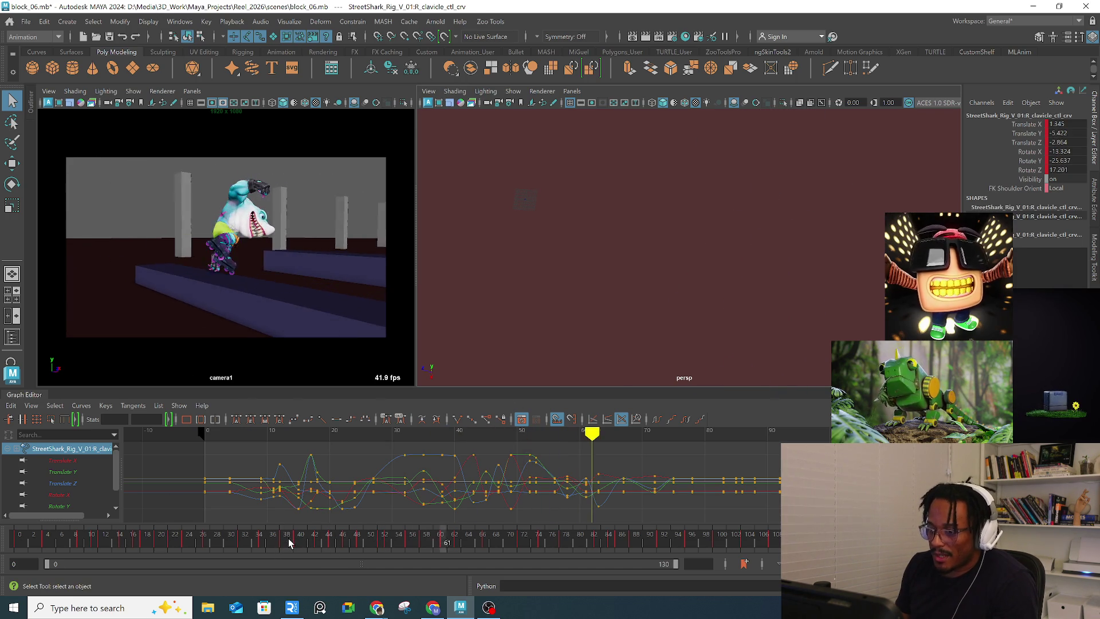
pyautogui.hotkey('alt', 'v')
pyautogui.moveTo(147, 538)
pyautogui.mouseDown()
pyautogui.moveTo(373, 496)
pyautogui.moveTo(418, 501)
pyautogui.moveTo(211, 500)
pyautogui.mouseUp()
pyautogui.hotkey('alt', 'v')
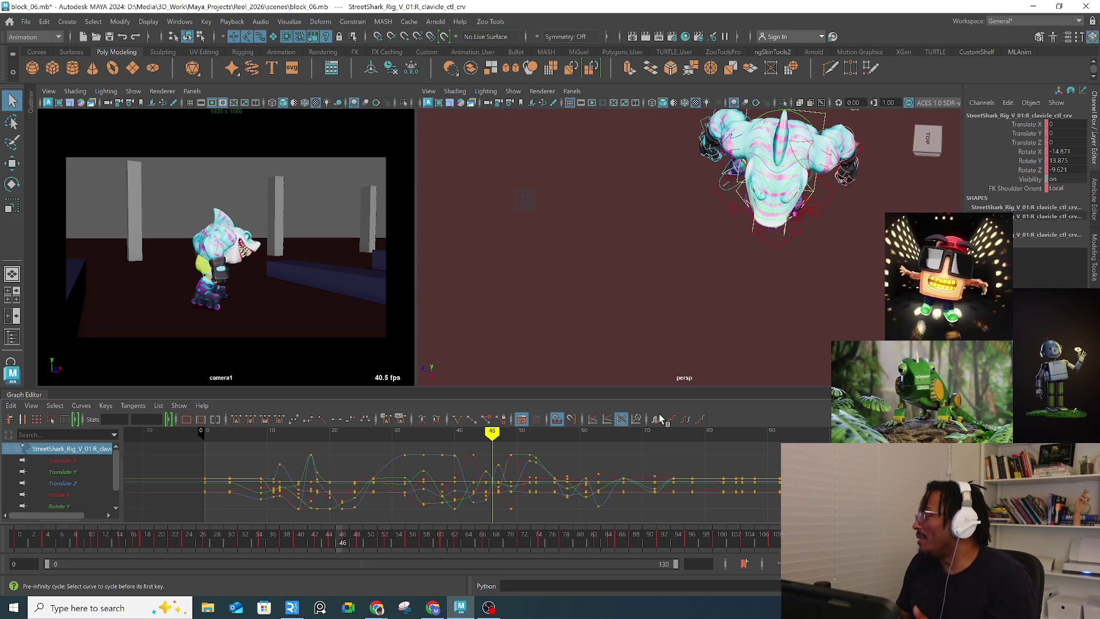
pyautogui.click(54, 545)
pyautogui.hotkey('alt', 'v')
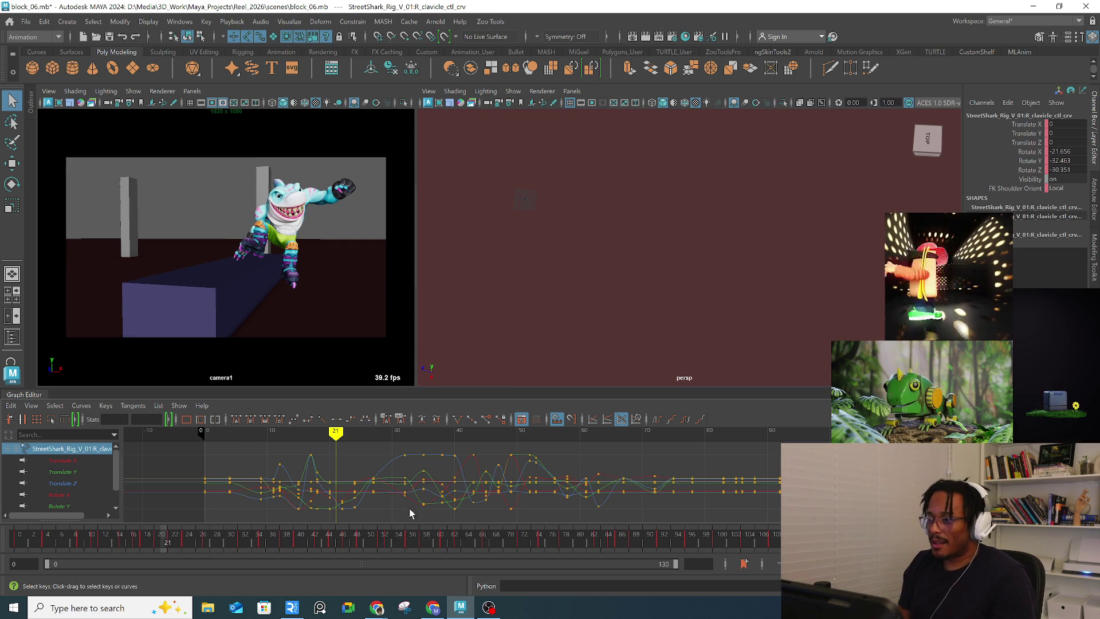
pyautogui.keyDown('alt'); pyautogui.moveTo(590, 344); pyautogui.dragTo(703, 236, button='right'); pyautogui.keyUp('alt')
# Step: Frame the shark from overhead and select its right clavicle control
pyautogui.moveTo(702, 236)
pyautogui.keyDown('alt'); pyautogui.mouseDown()
pyautogui.moveTo(720, 216)
pyautogui.moveTo(613, 204)
pyautogui.moveTo(629, 195)
pyautogui.moveTo(736, 219)
pyautogui.moveTo(723, 231)
pyautogui.mouseUp(); pyautogui.keyUp('alt')
pyautogui.click(628, 195)
pyautogui.press('f')
pyautogui.click(690, 195)
pyautogui.click(674, 197)
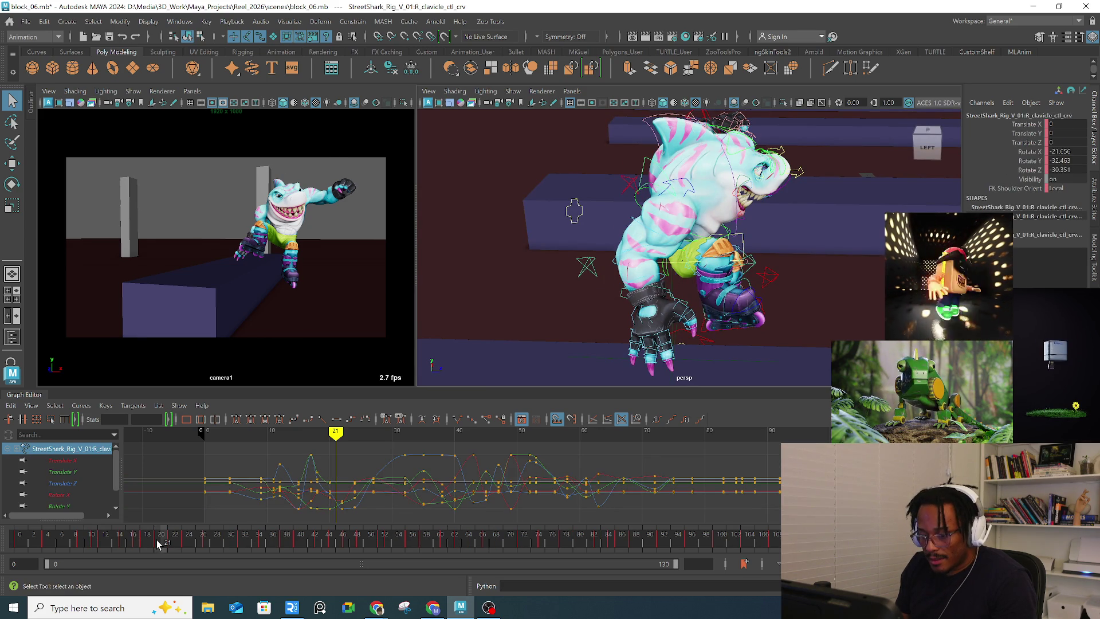
# Step: Rotate the right clavicle control at frames 20 and 22
pyautogui.click(160, 540)
pyautogui.press('e')
pyautogui.moveTo(666, 207); pyautogui.dragTo(663, 189)
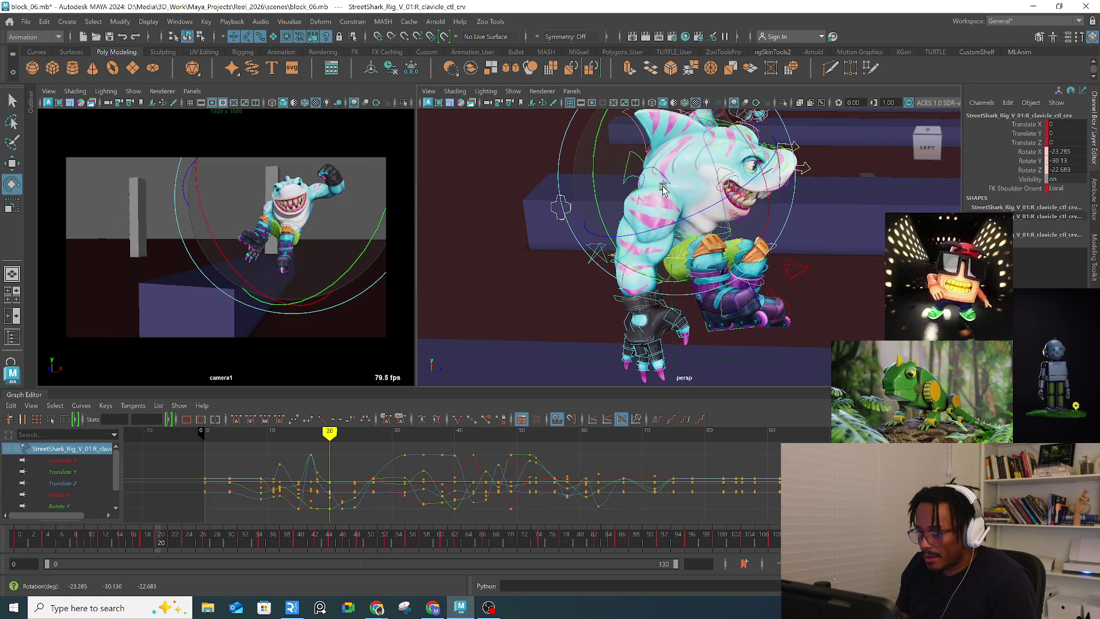
pyautogui.moveTo(163, 539); pyautogui.dragTo(172, 540)
pyautogui.keyDown('alt'); pyautogui.moveTo(659, 229); pyautogui.dragTo(708, 167); pyautogui.keyUp('alt')
# Step: Scrub frames 23 to 31 to review the clavicle motion, then switch to the browser
pyautogui.click(177, 540)
pyautogui.moveTo(177, 540)
pyautogui.mouseDown()
pyautogui.moveTo(235, 534)
pyautogui.moveTo(194, 542)
pyautogui.moveTo(210, 540)
pyautogui.mouseUp()
pyautogui.moveTo(224, 206); pyautogui.dragTo(310, 304)
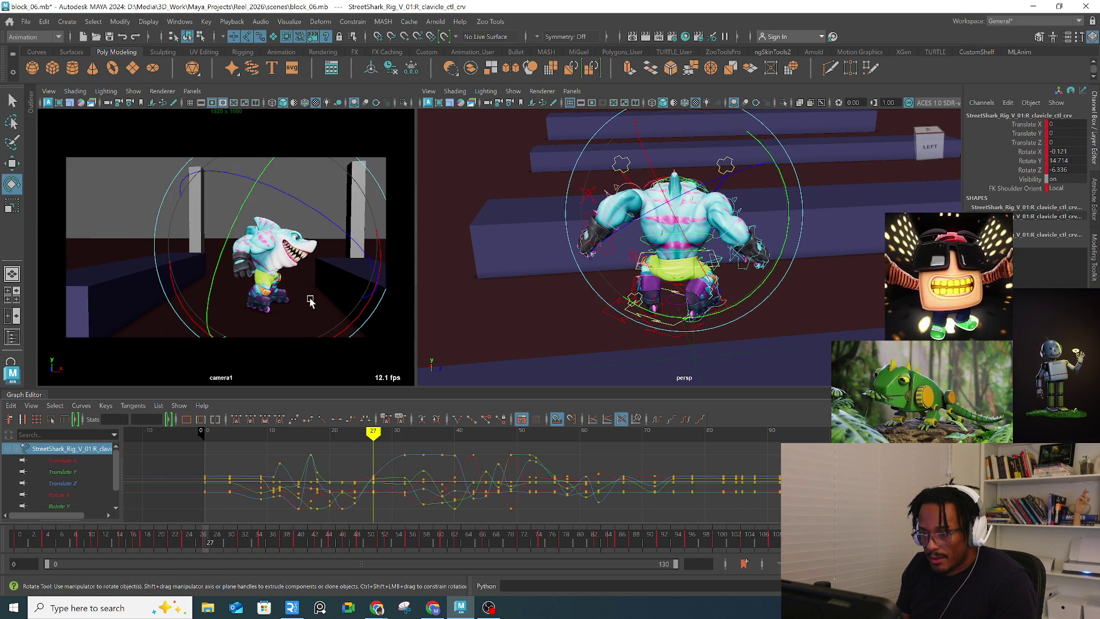
pyautogui.moveTo(221, 541)
pyautogui.mouseDown()
pyautogui.moveTo(256, 536)
pyautogui.moveTo(165, 548)
pyautogui.moveTo(261, 524)
pyautogui.moveTo(238, 525)
pyautogui.moveTo(249, 521)
pyautogui.moveTo(243, 529)
pyautogui.moveTo(490, 493)
pyautogui.mouseUp()
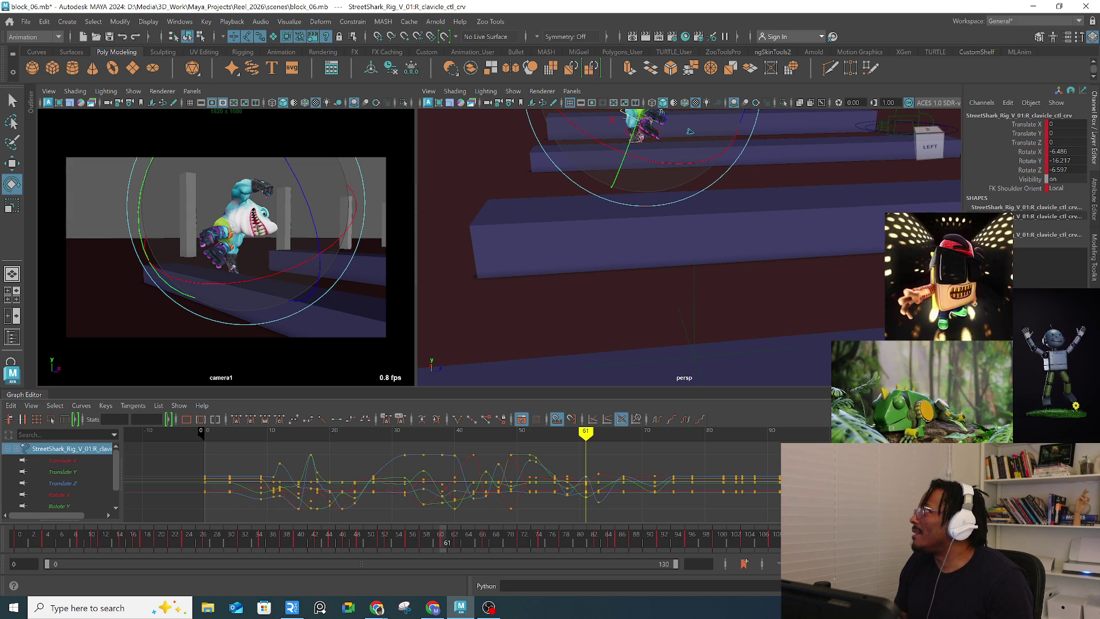
pyautogui.hotkey('alt', 'Tab')
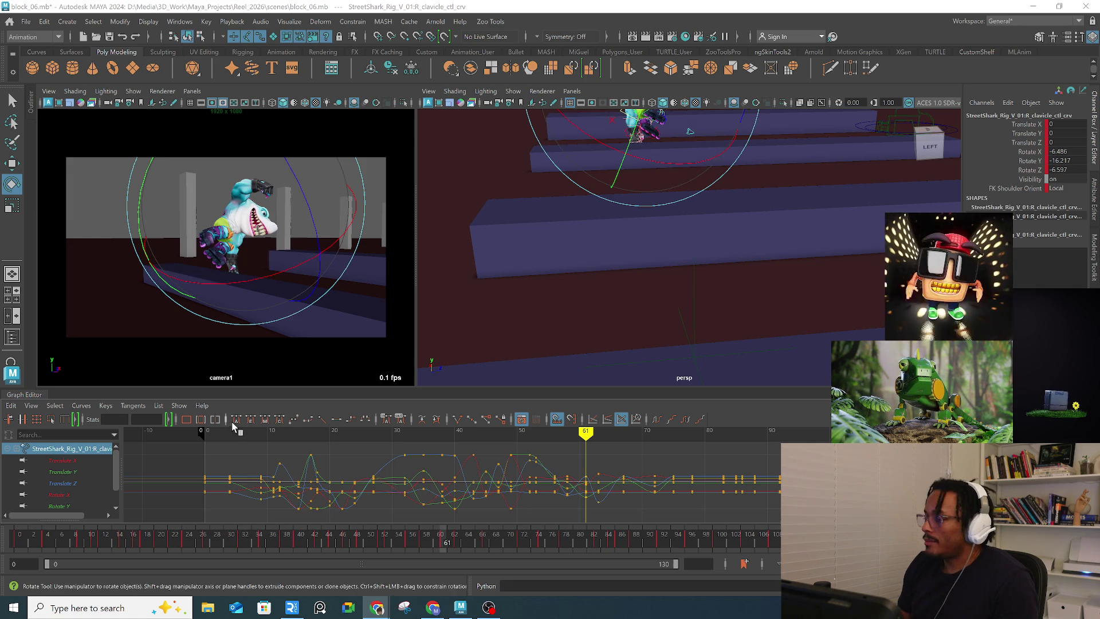
pyautogui.click(427, 540)
pyautogui.moveTo(428, 540); pyautogui.dragTo(552, 535)
pyautogui.click(341, 542)
pyautogui.moveTo(341, 542); pyautogui.dragTo(160, 535)
pyautogui.hotkey('alt', 'v')
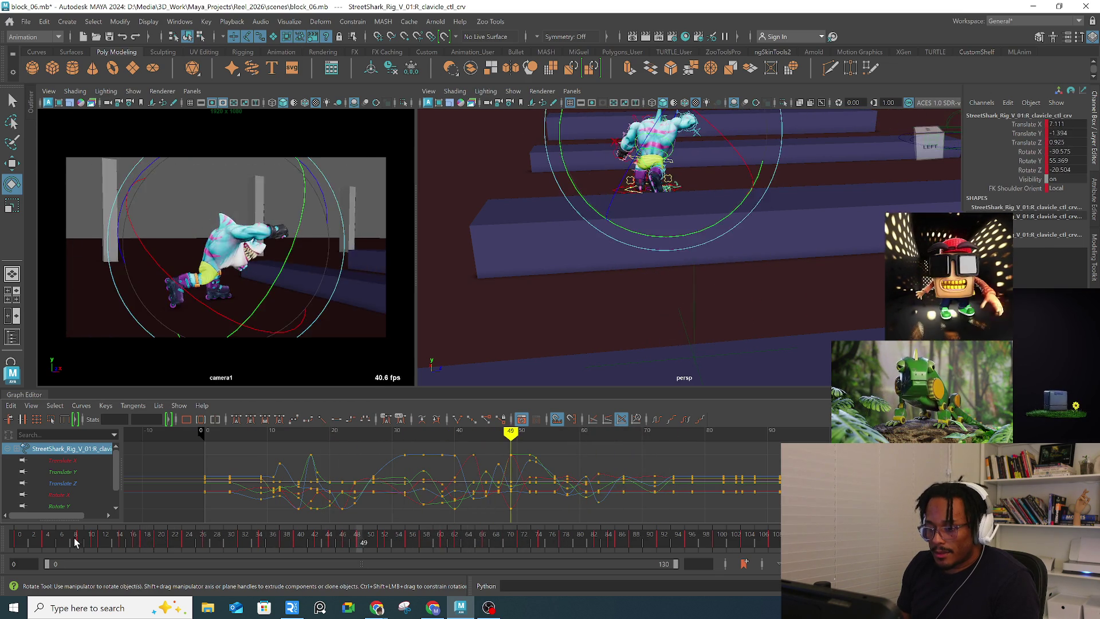
pyautogui.click(74, 537)
pyautogui.hotkey('alt', 'v')
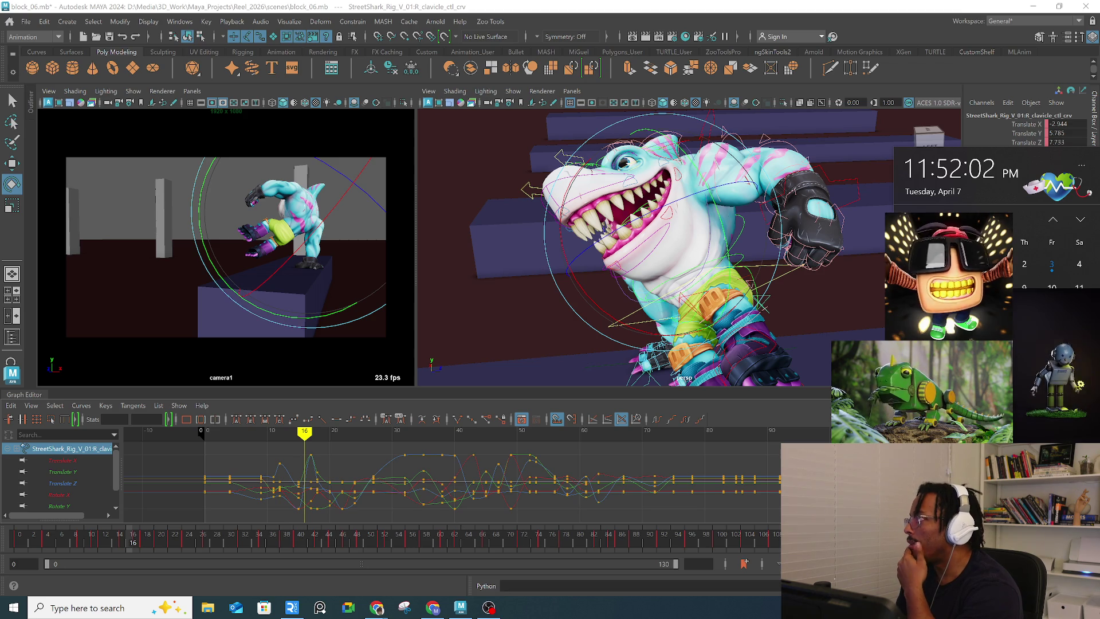
pyautogui.press('Escape')
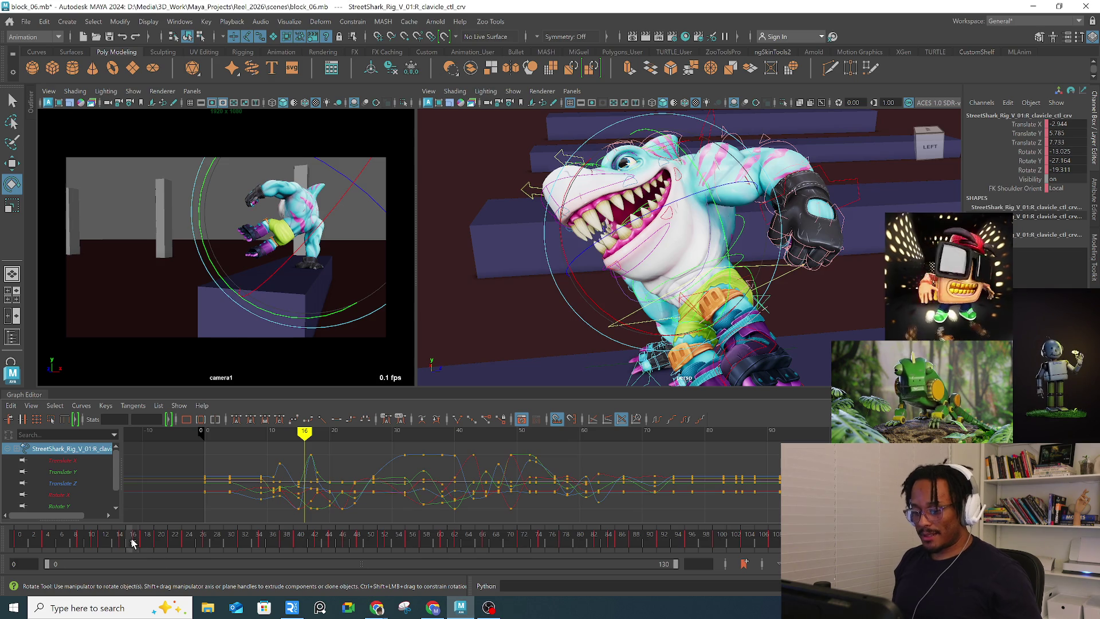
pyautogui.press('.')
pyautogui.hotkey('alt', 'v')
pyautogui.click(205, 537)
pyautogui.moveTo(208, 537)
pyautogui.mouseDown()
pyautogui.moveTo(614, 487)
pyautogui.moveTo(311, 521)
pyautogui.moveTo(408, 507)
pyautogui.mouseUp()
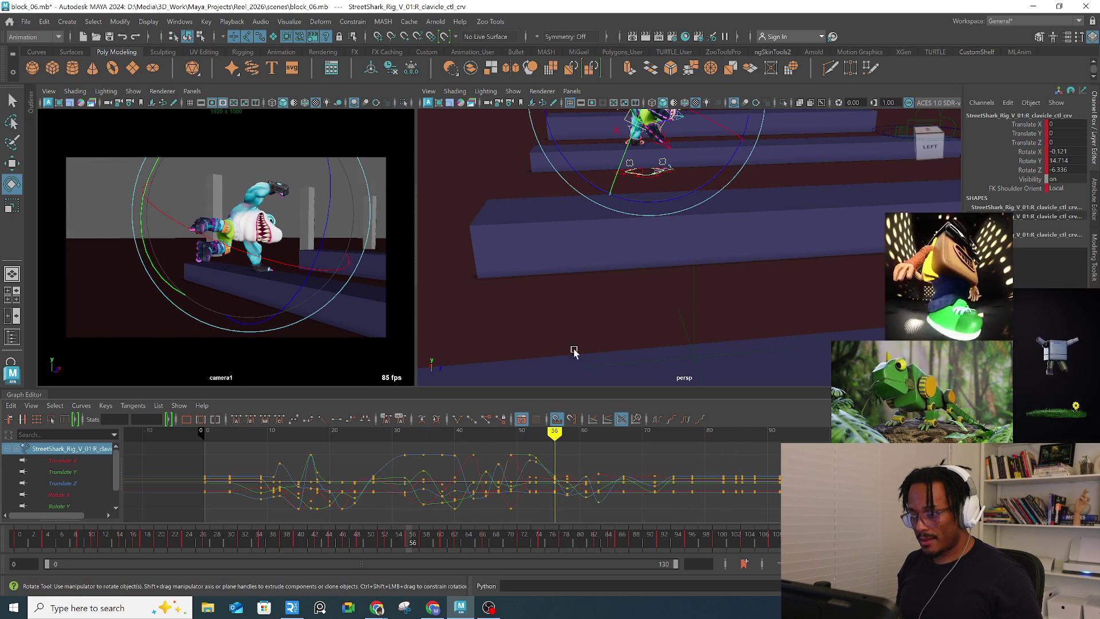
pyautogui.keyDown('alt'); pyautogui.moveTo(677, 287); pyautogui.dragTo(680, 299); pyautogui.keyUp('alt')
pyautogui.press('f')
pyautogui.scroll(-5, 705, 166)
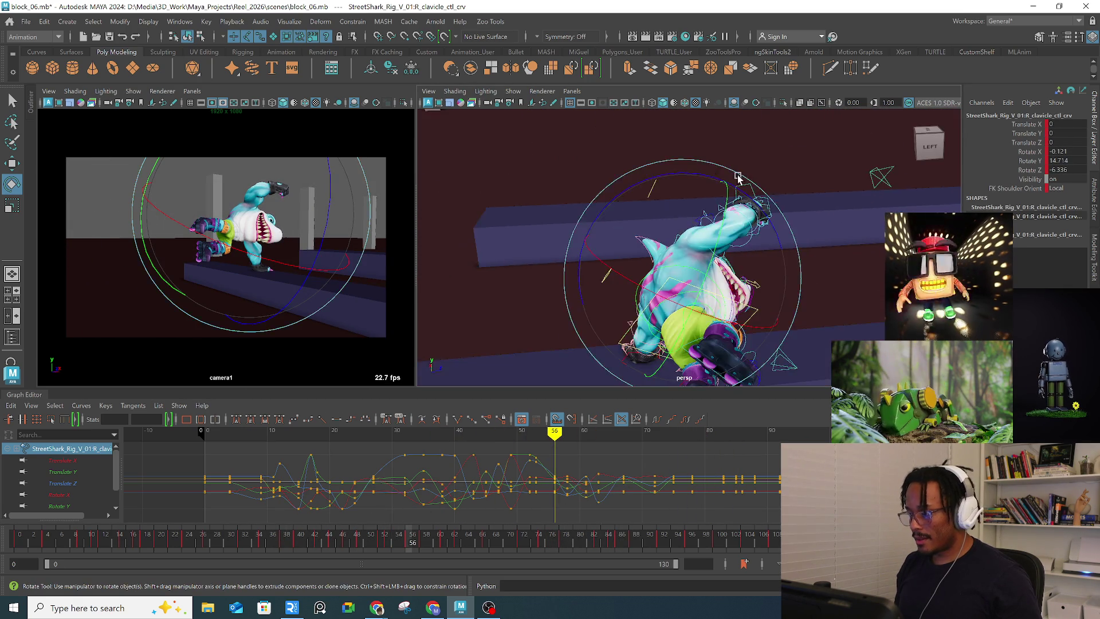
pyautogui.click(772, 196)
pyautogui.press('w')
pyautogui.keyDown('alt'); pyautogui.moveTo(774, 198); pyautogui.dragTo(777, 195); pyautogui.keyUp('alt')
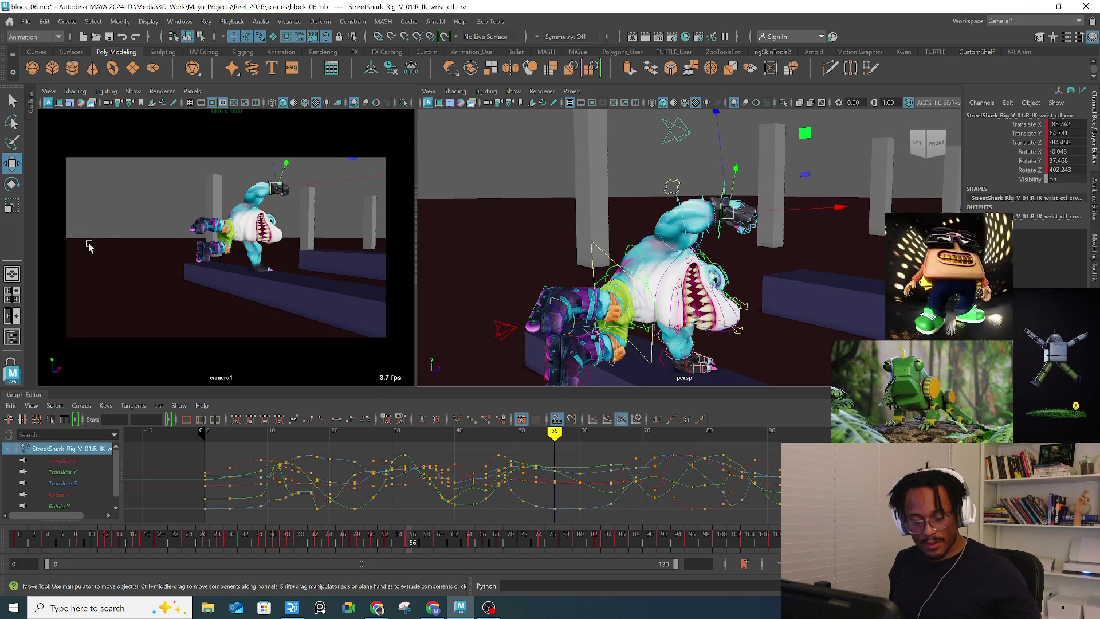
# Step: Select R_leg_IK_skatePivot_ctl and rotate it to tilt the right foot at frame 56
pyautogui.click(533, 314)
pyautogui.press('e')
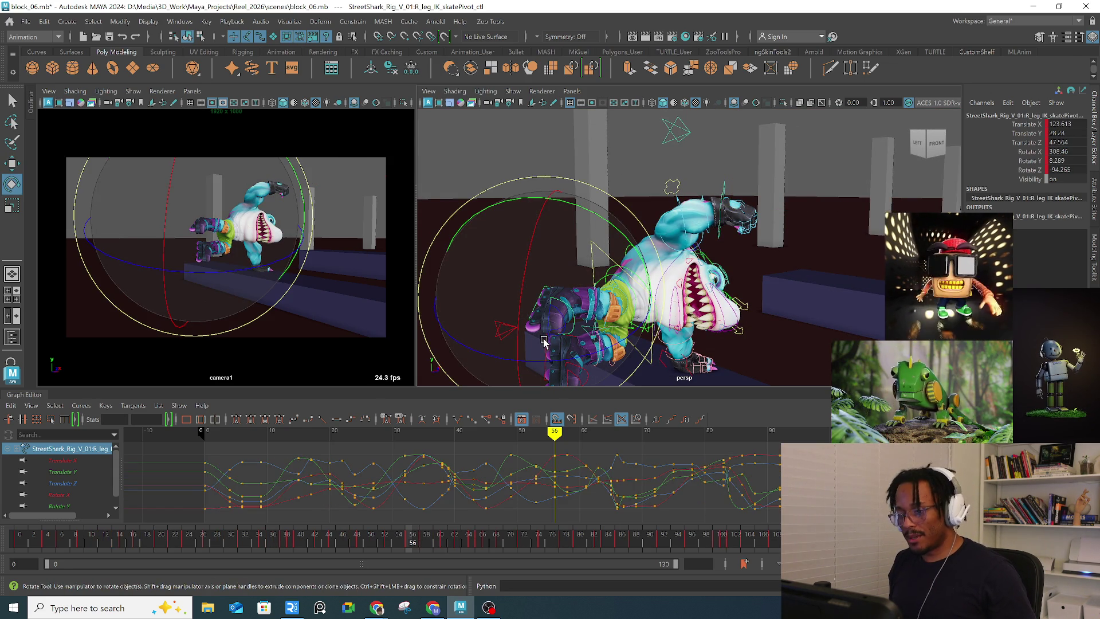
pyautogui.moveTo(560, 380)
pyautogui.mouseDown()
pyautogui.moveTo(445, 329)
pyautogui.moveTo(236, 276)
pyautogui.moveTo(198, 231)
pyautogui.mouseUp()
pyautogui.press('w')
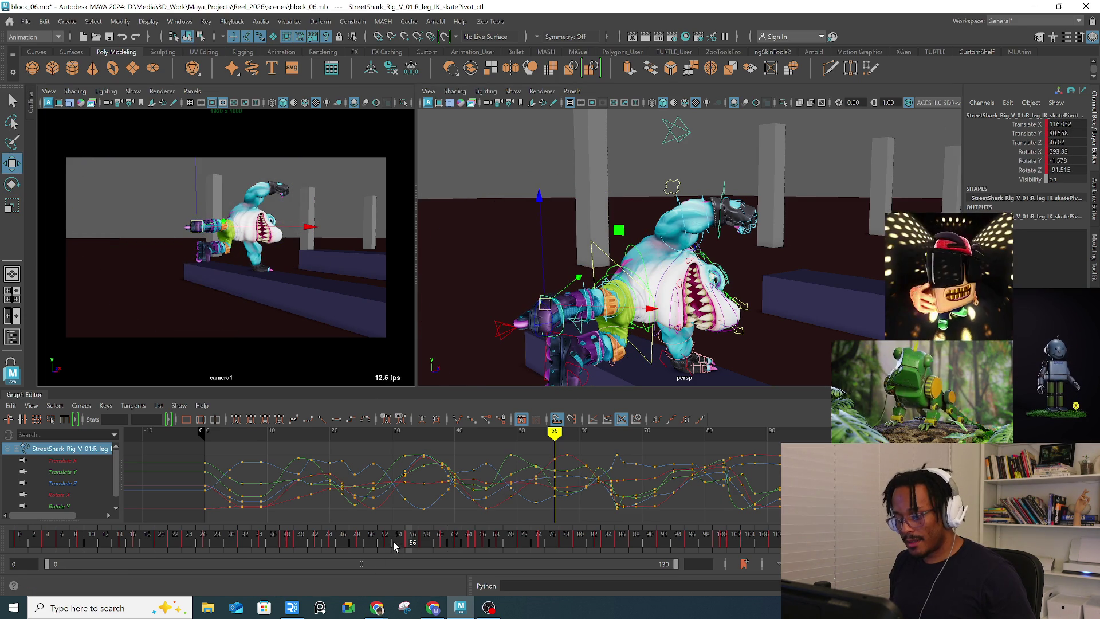
# Step: Rotate the right skate pivot again at frame 61 and scrub frames 58–76 to check
pyautogui.click(392, 543)
pyautogui.moveTo(390, 544); pyautogui.dragTo(442, 542)
pyautogui.press('e')
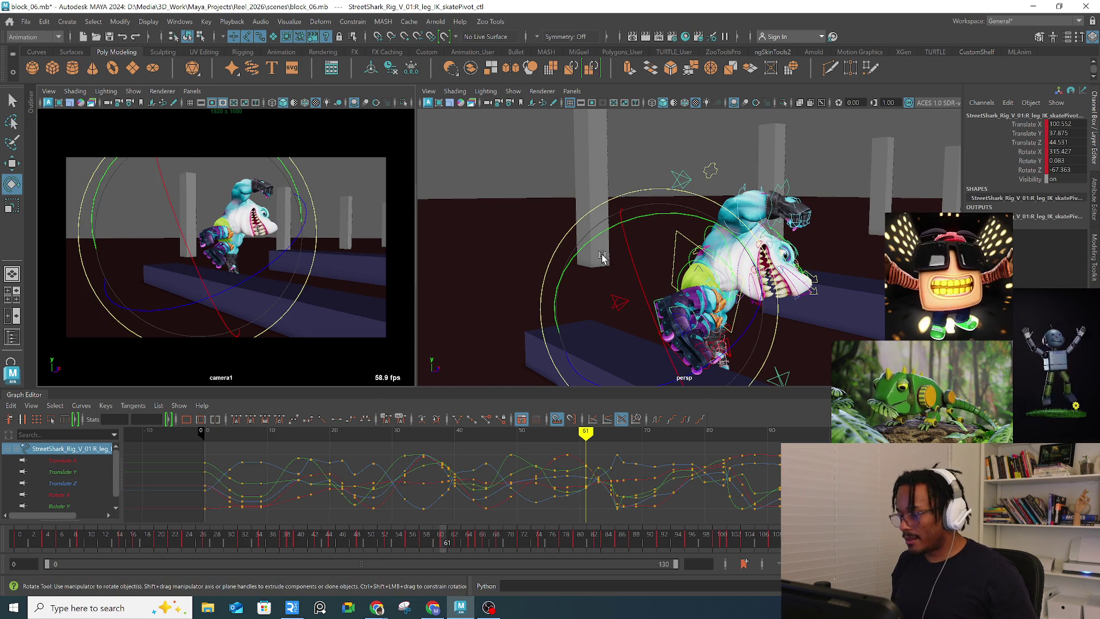
pyautogui.moveTo(600, 254); pyautogui.dragTo(612, 235)
pyautogui.moveTo(447, 543); pyautogui.dragTo(493, 542)
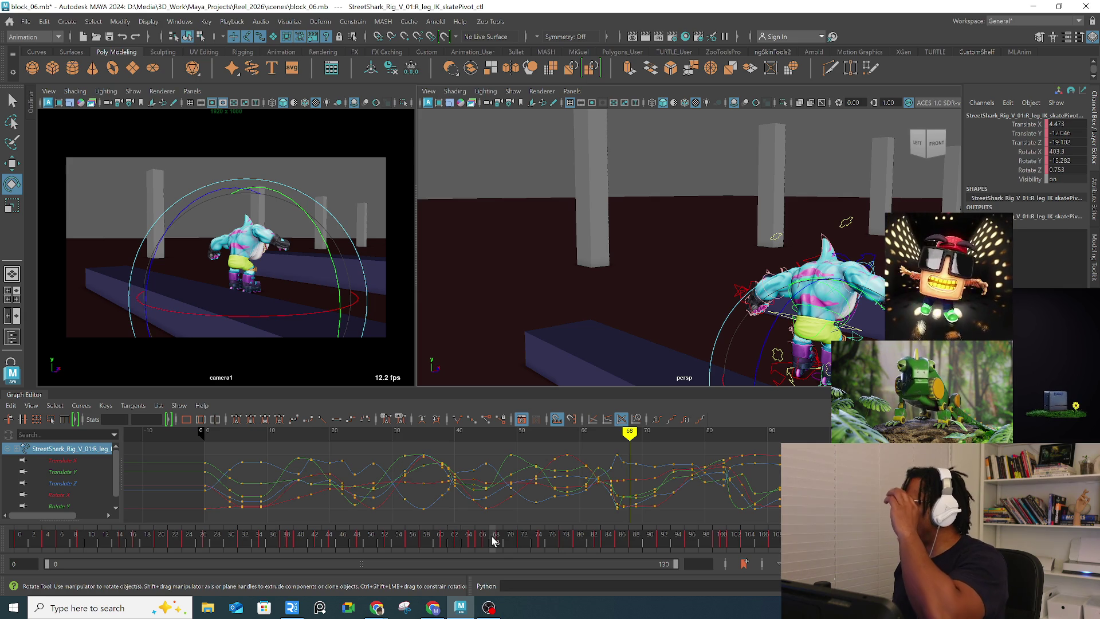
pyautogui.moveTo(412, 543)
pyautogui.mouseDown()
pyautogui.moveTo(568, 521)
pyautogui.moveTo(301, 542)
pyautogui.moveTo(544, 531)
pyautogui.moveTo(531, 534)
pyautogui.mouseUp()
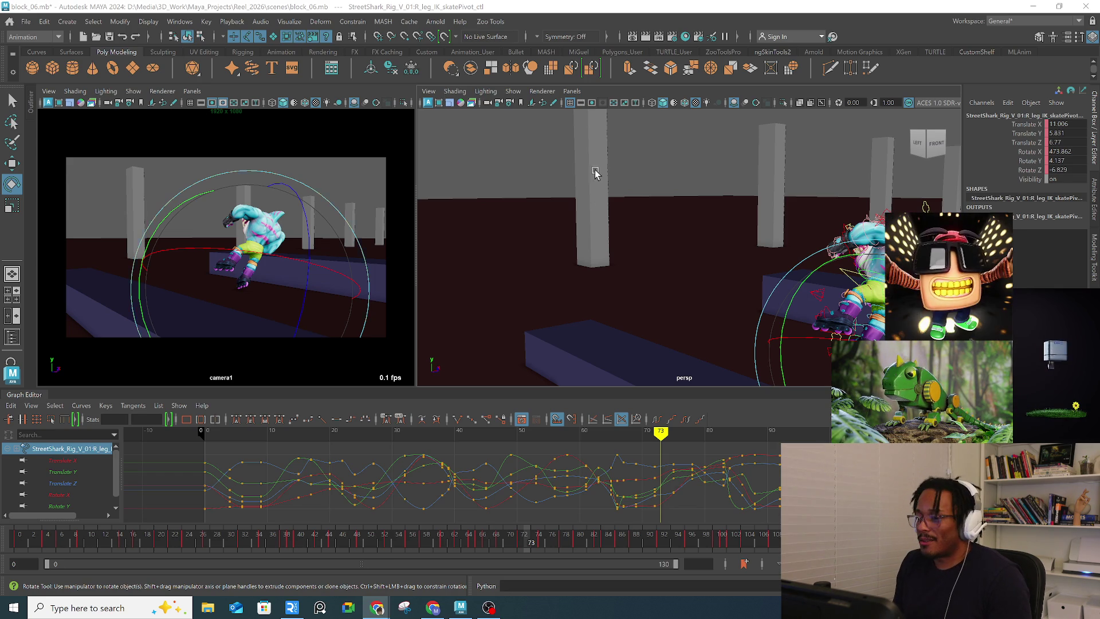
pyautogui.click(1017, 53)
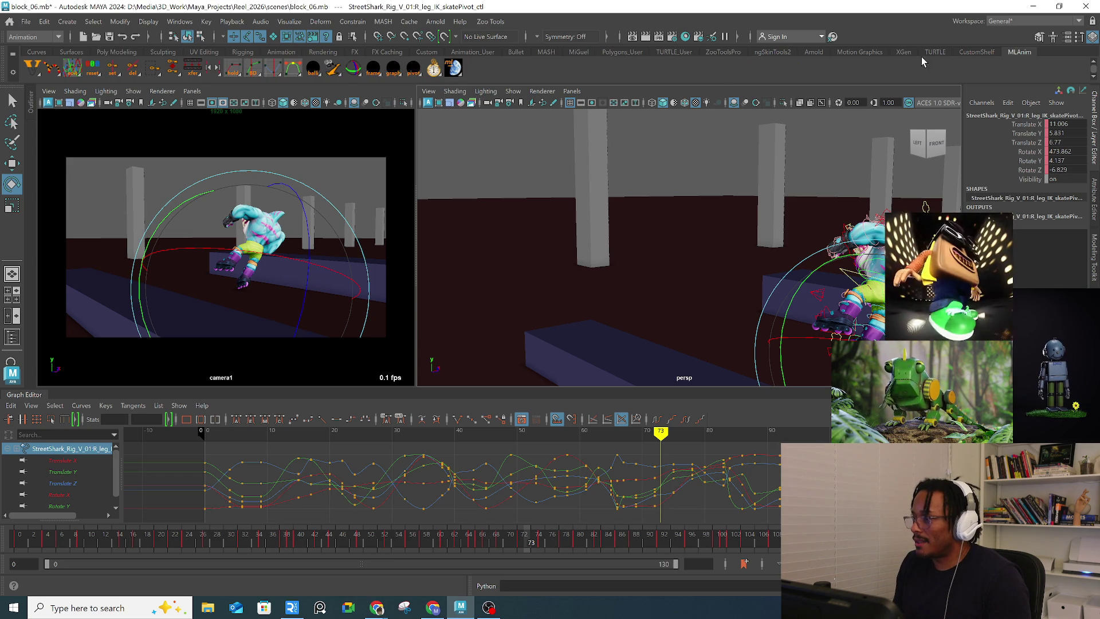
pyautogui.click(572, 52)
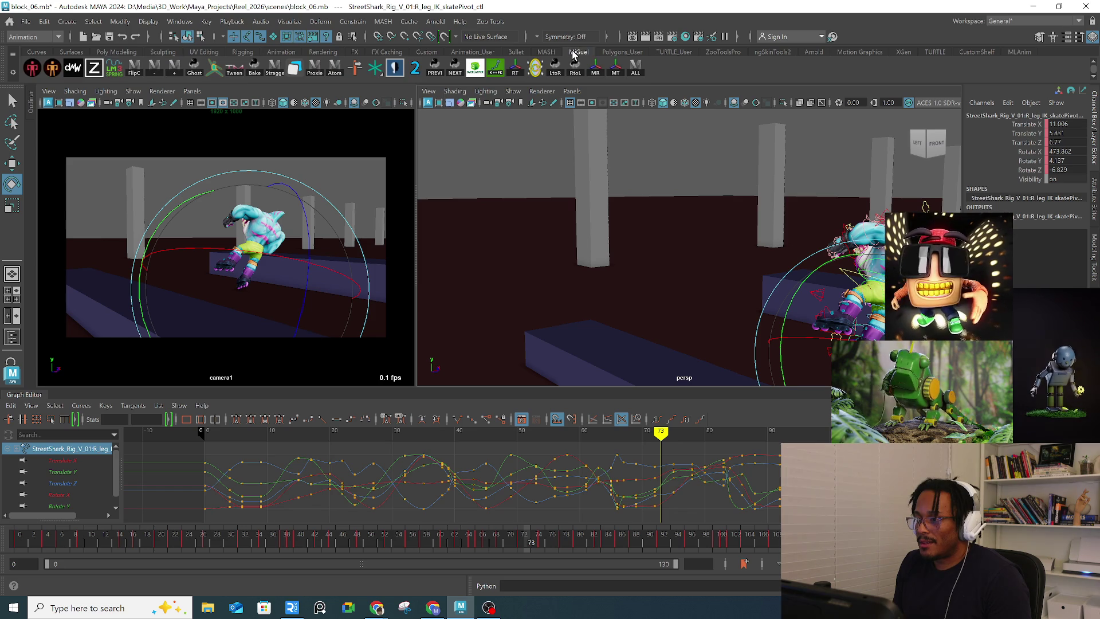
pyautogui.click(636, 69)
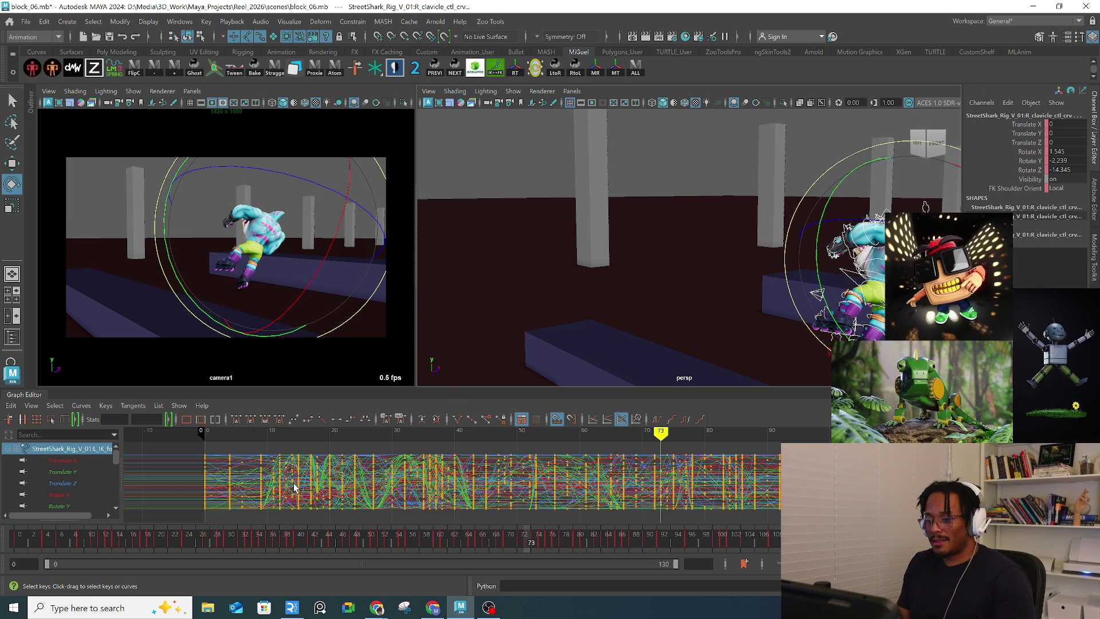
pyautogui.click(261, 433)
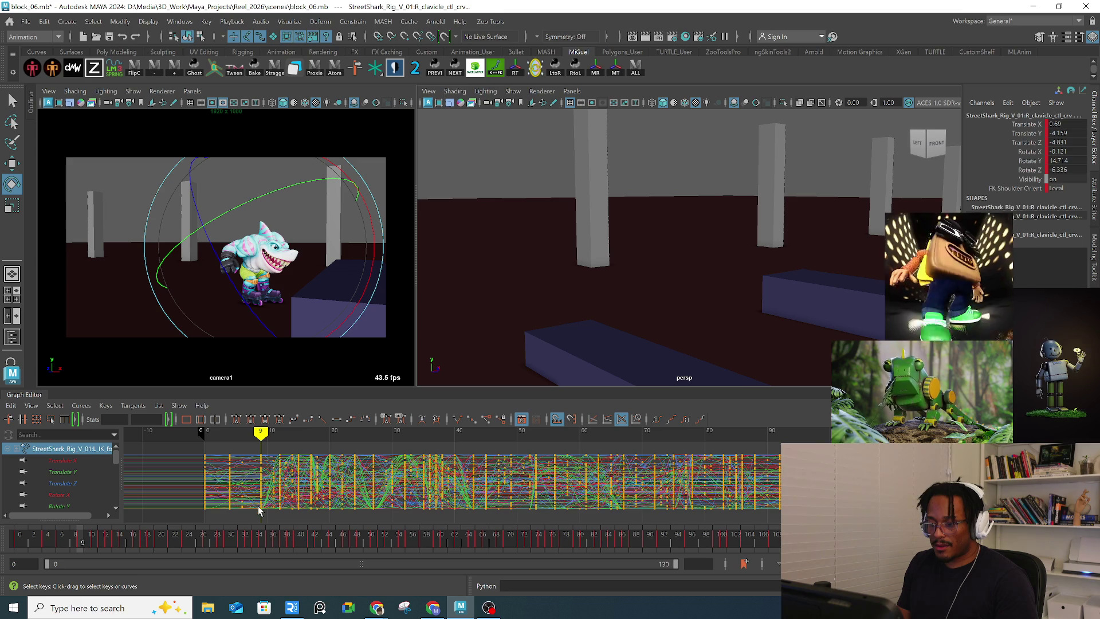
pyautogui.moveTo(261, 434)
pyautogui.mouseDown()
pyautogui.moveTo(289, 441)
pyautogui.moveTo(283, 450)
pyautogui.mouseUp()
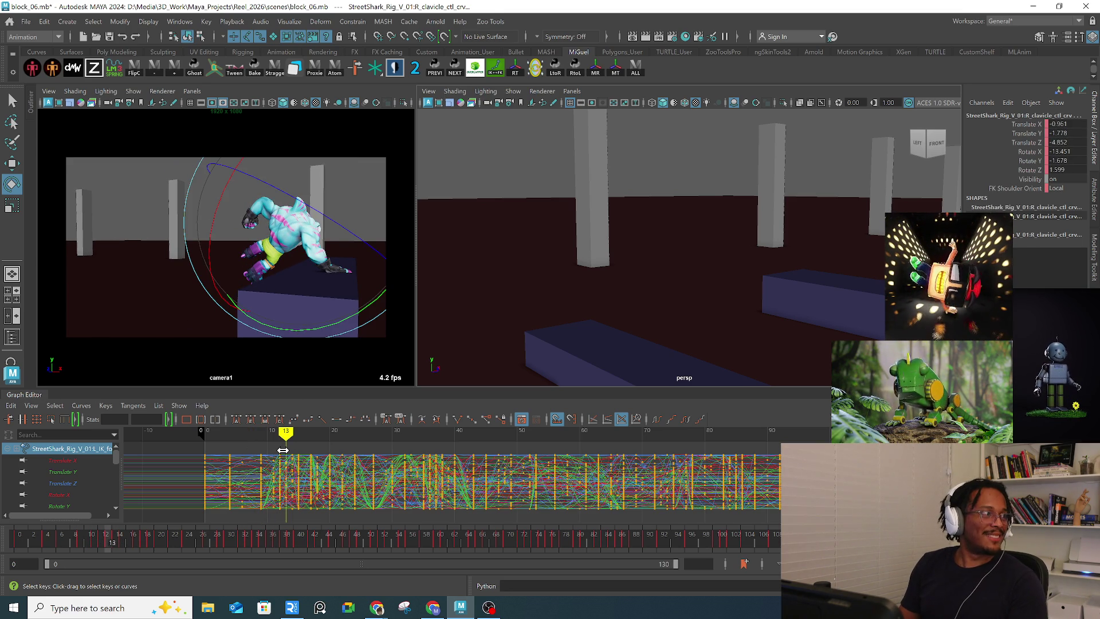
pyautogui.moveTo(285, 435)
pyautogui.mouseDown()
pyautogui.moveTo(274, 433)
pyautogui.moveTo(567, 433)
pyautogui.moveTo(523, 433)
pyautogui.moveTo(459, 458)
pyautogui.moveTo(492, 459)
pyautogui.moveTo(474, 458)
pyautogui.mouseUp()
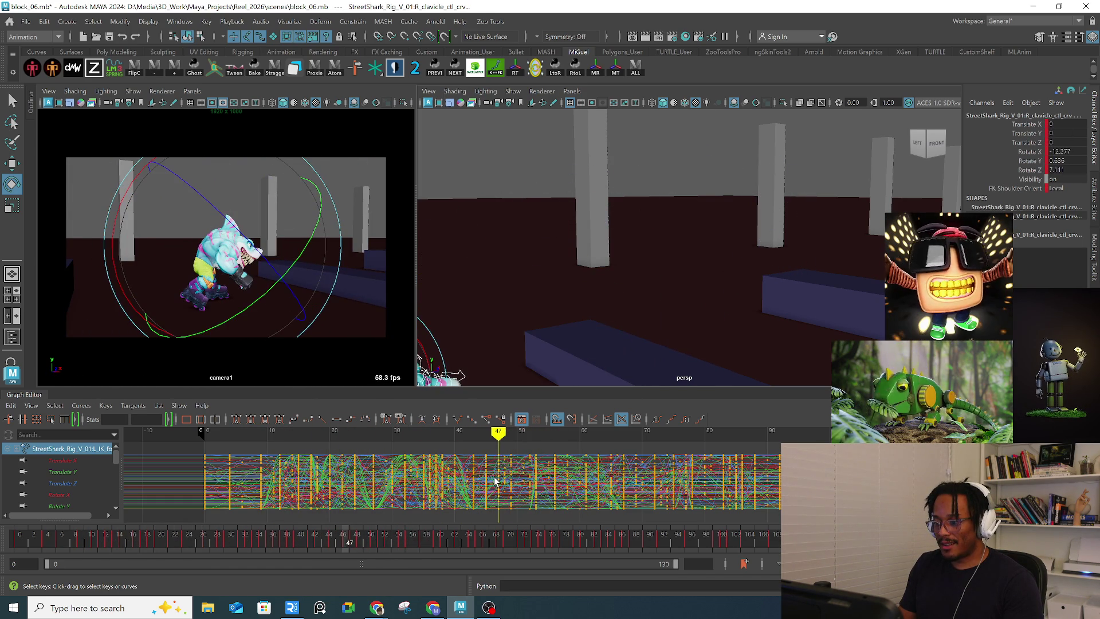
pyautogui.scroll(3, 542, 476)
pyautogui.scroll(-3, 514, 484)
pyautogui.scroll(2, 456, 490)
pyautogui.scroll(-4, 456, 490)
pyautogui.scroll(5, 455, 467)
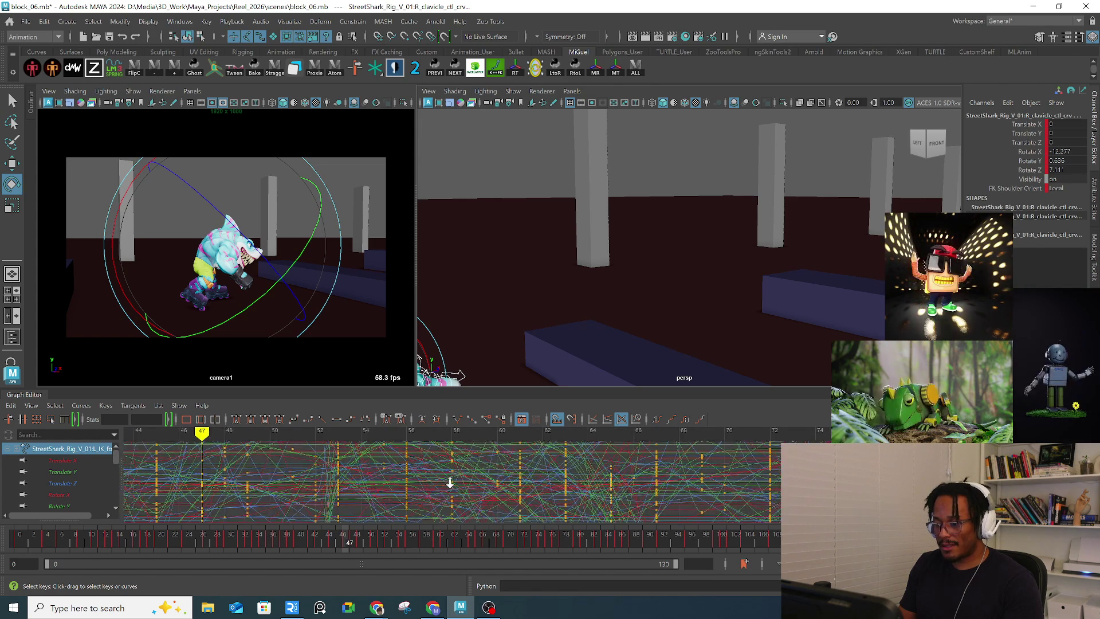
pyautogui.scroll(-3, 454, 465)
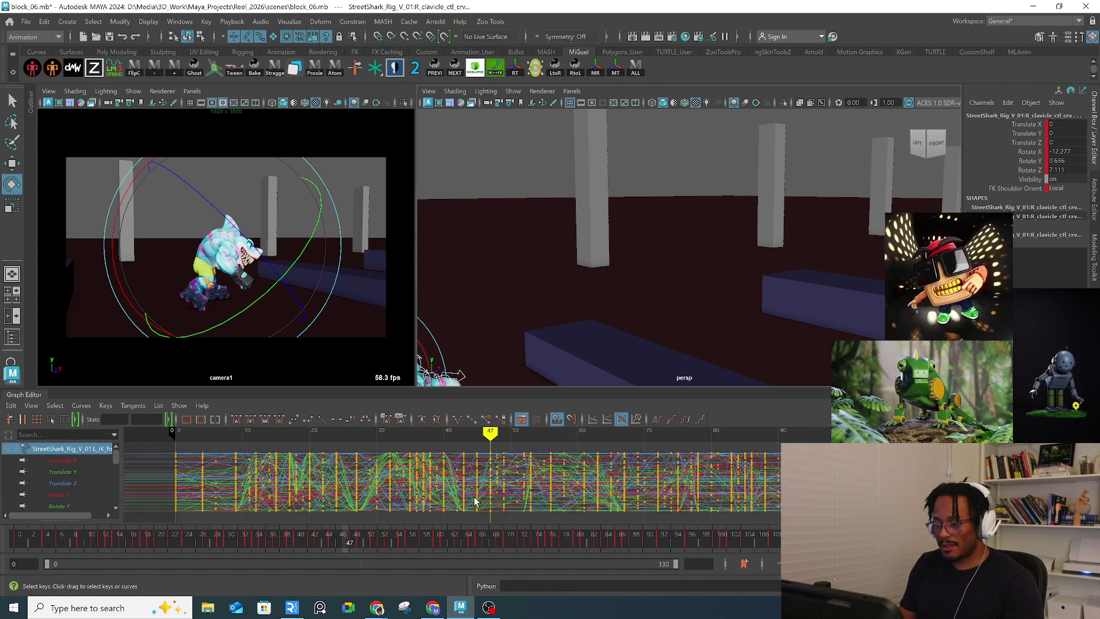
pyautogui.scroll(1, 490, 476)
pyautogui.keyDown('alt'); pyautogui.moveTo(490, 482); pyautogui.dragTo(487, 497, button='right'); pyautogui.keyUp('alt')
pyautogui.keyDown('alt'); pyautogui.moveTo(360, 494); pyautogui.dragTo(551, 494, button='middle'); pyautogui.keyUp('alt')
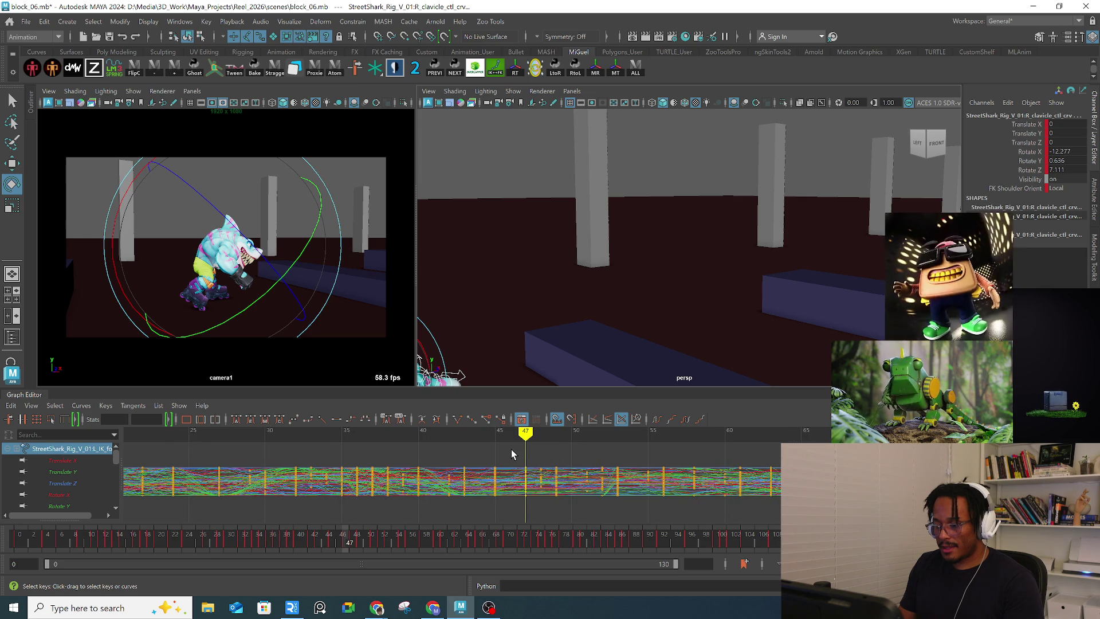
pyautogui.moveTo(543, 457)
pyautogui.keyDown('alt'); pyautogui.mouseDown(button='right')
pyautogui.moveTo(501, 464)
pyautogui.moveTo(550, 467)
pyautogui.moveTo(538, 466)
pyautogui.mouseUp(button='right'); pyautogui.keyUp('alt')
pyautogui.moveTo(253, 436)
pyautogui.mouseDown()
pyautogui.moveTo(309, 437)
pyautogui.moveTo(224, 436)
pyautogui.moveTo(642, 439)
pyautogui.mouseUp()
pyautogui.press('a')
pyautogui.press('f')
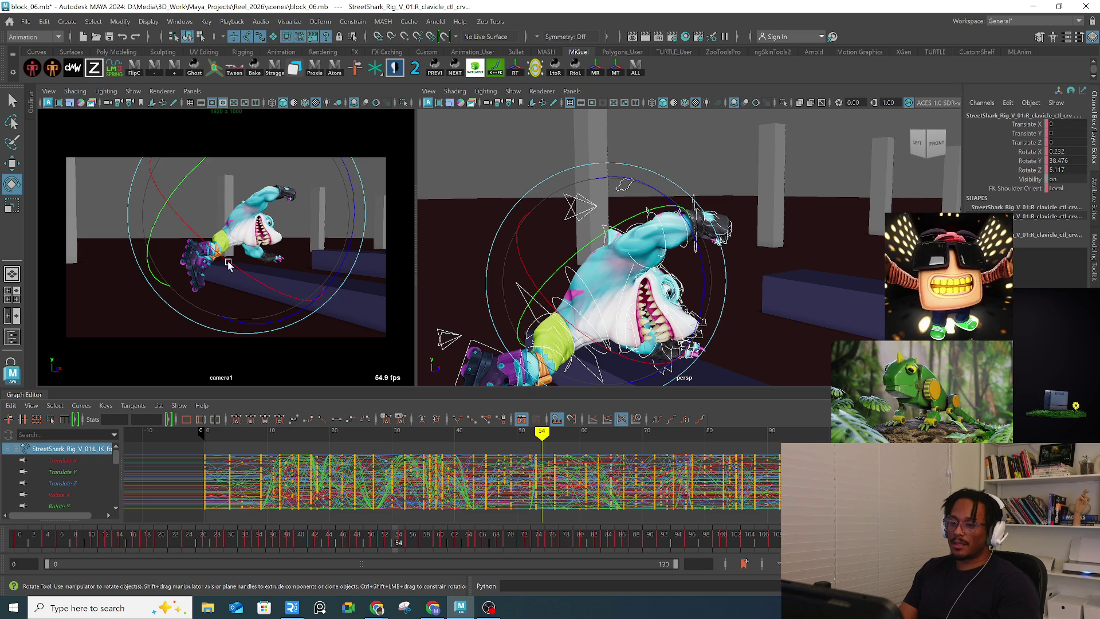
pyautogui.click(215, 436)
pyautogui.hotkey('alt', 'v')
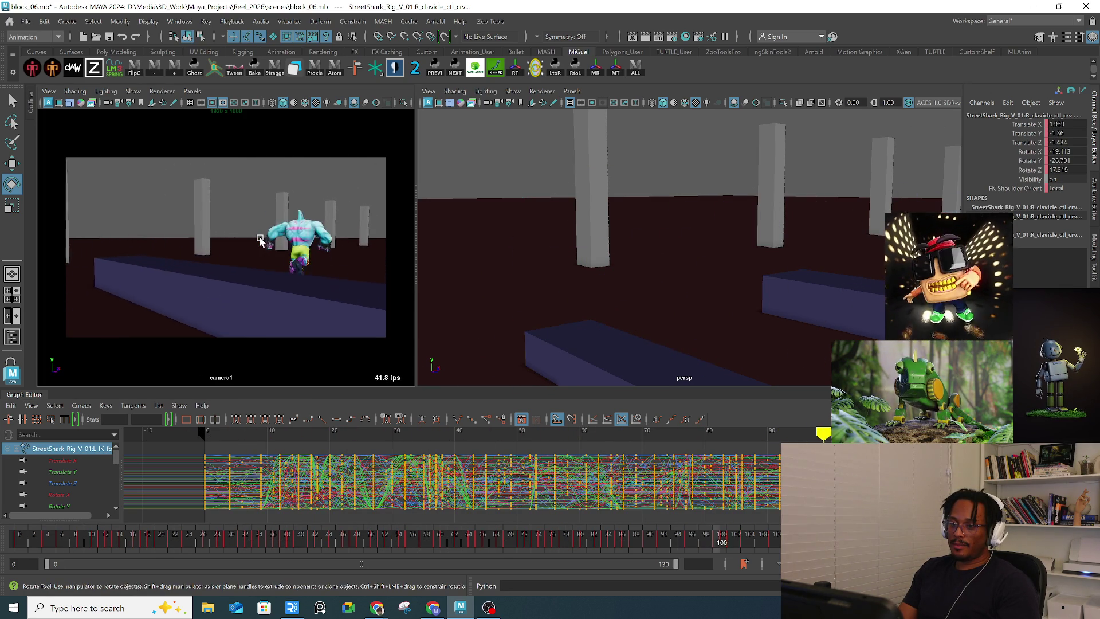
pyautogui.press('Escape')
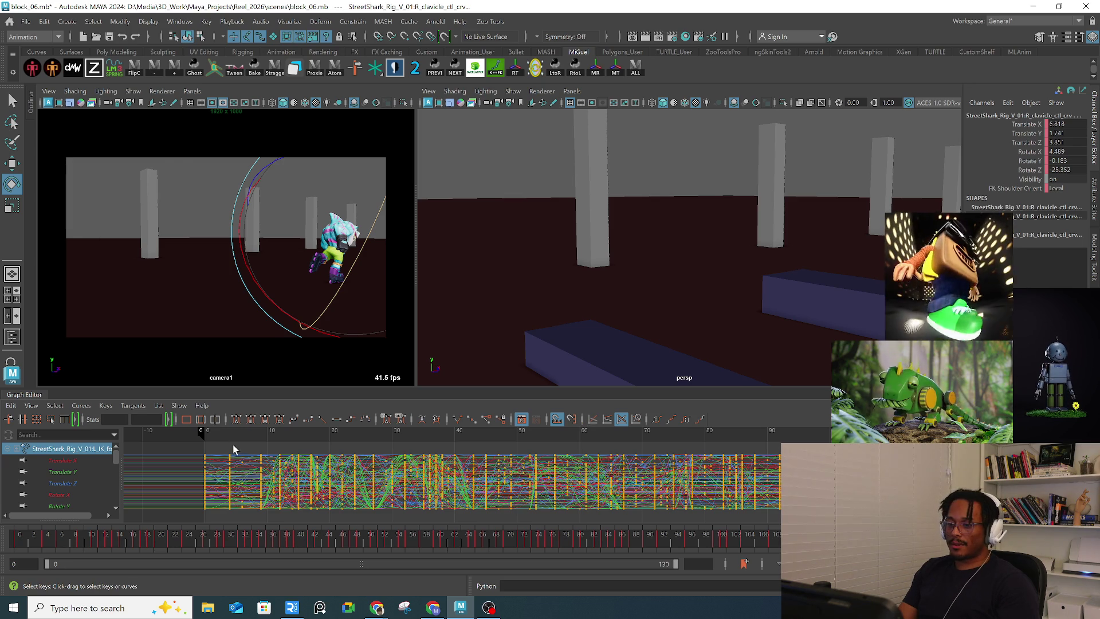
pyautogui.hotkey('alt', 'v')
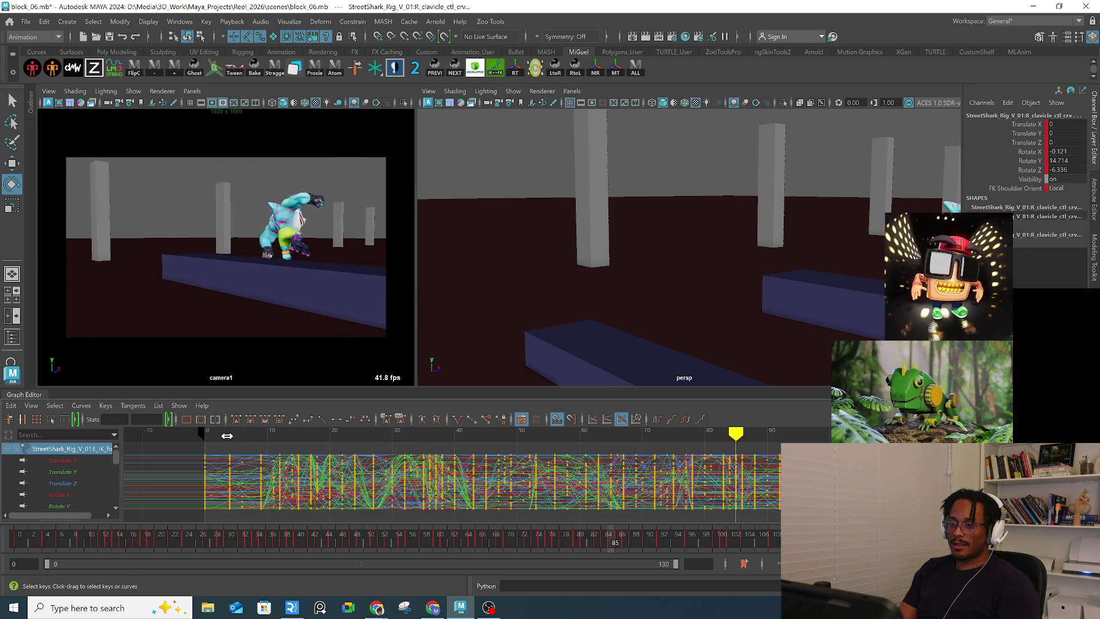
pyautogui.moveTo(227, 436); pyautogui.dragTo(348, 436)
pyautogui.click(24, 29)
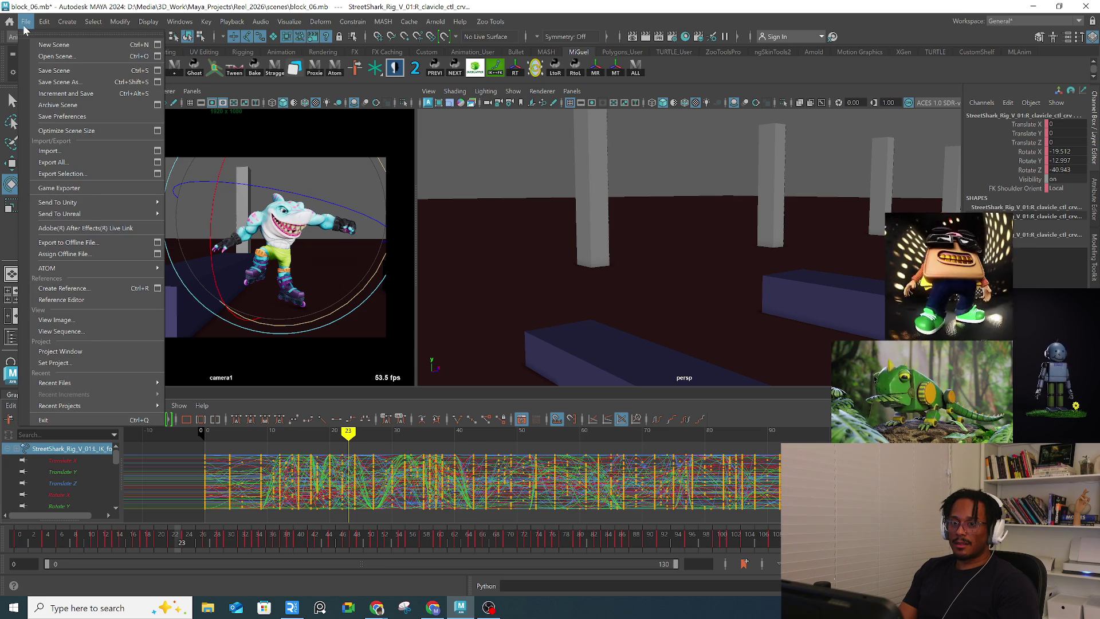
# Step: Save the scene as block_07.mb, then bring up the Open Scene dialog
pyautogui.click(84, 90)
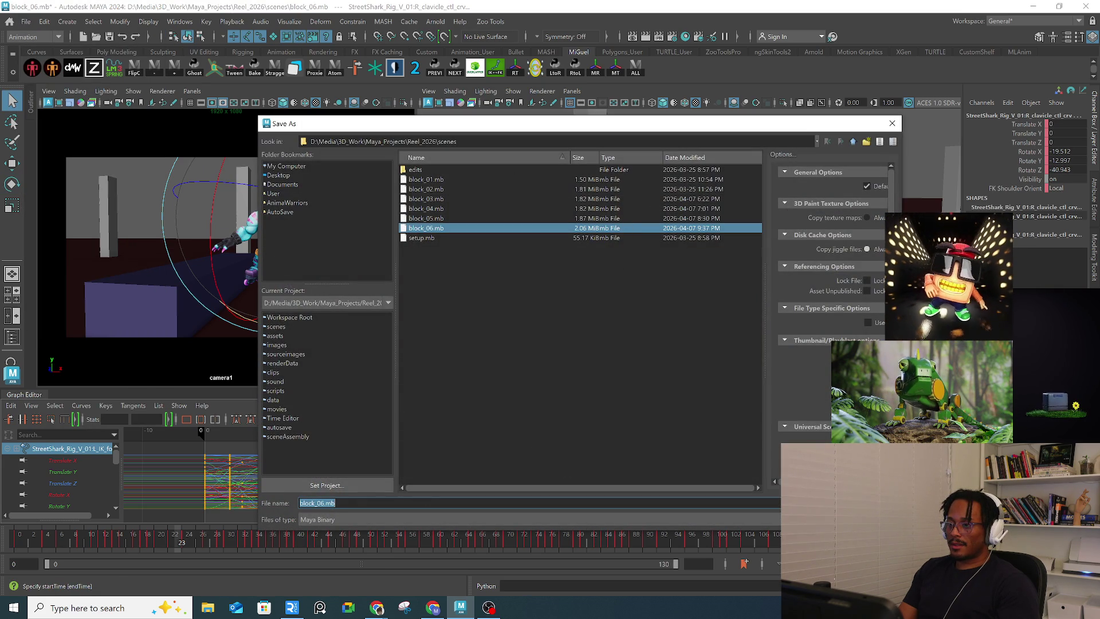
pyautogui.click(324, 503)
pyautogui.press('BackSpace')
pyautogui.write('7')
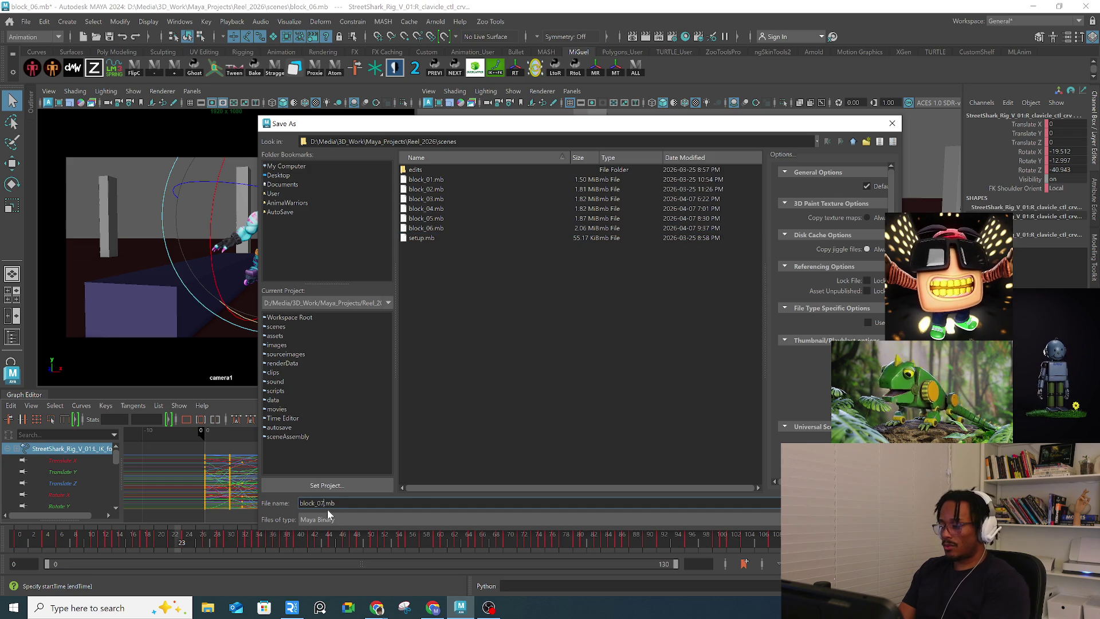
pyautogui.press('Return')
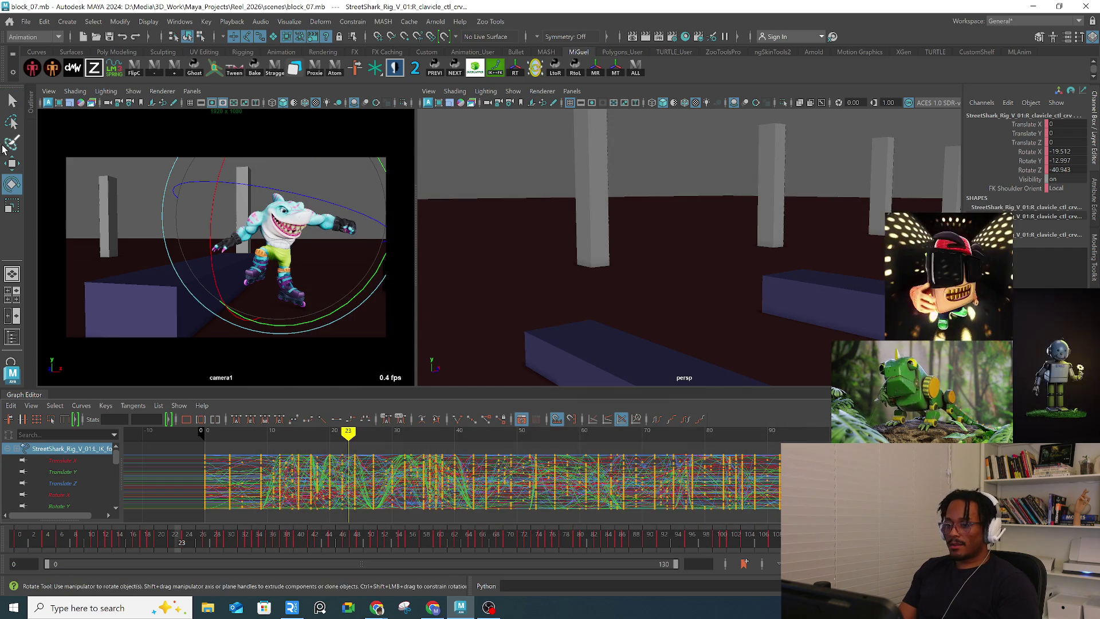
pyautogui.click(25, 21)
pyautogui.click(40, 42)
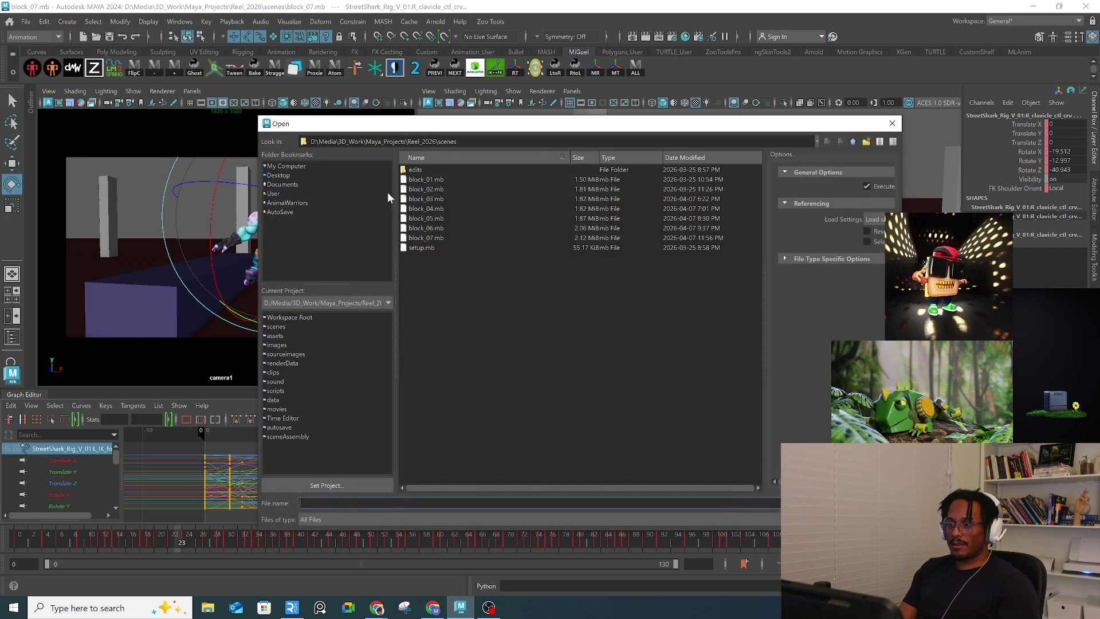
# Step: Open block_01.mb, dismiss the unsupported nodes warning, and play its animation twice
pyautogui.doubleClick(443, 178)
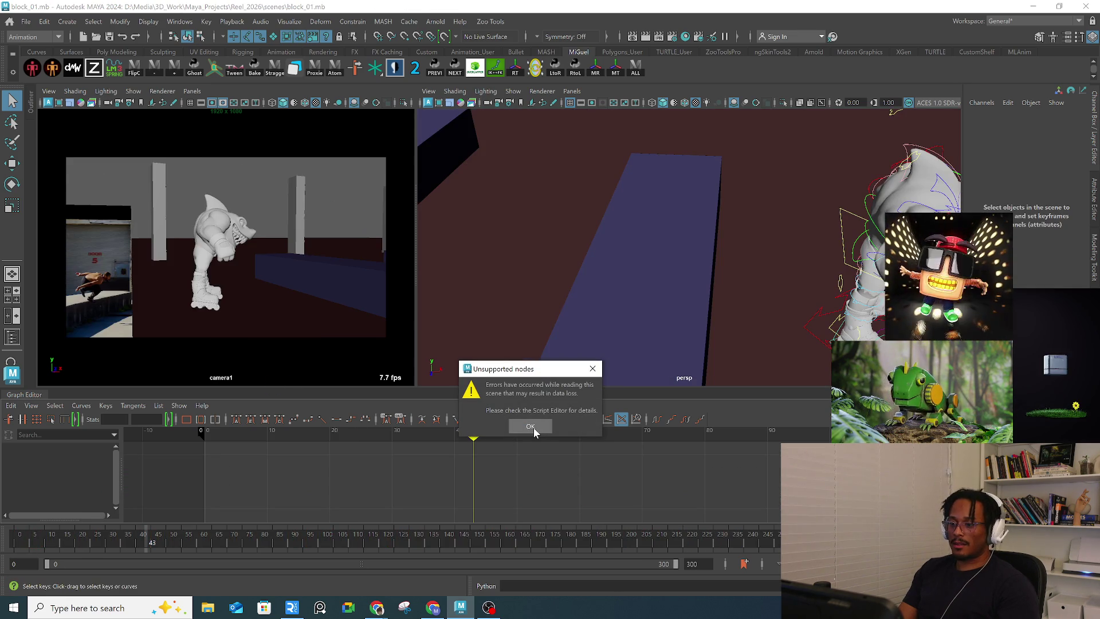
pyautogui.click(532, 428)
pyautogui.moveTo(37, 538); pyautogui.dragTo(23, 538)
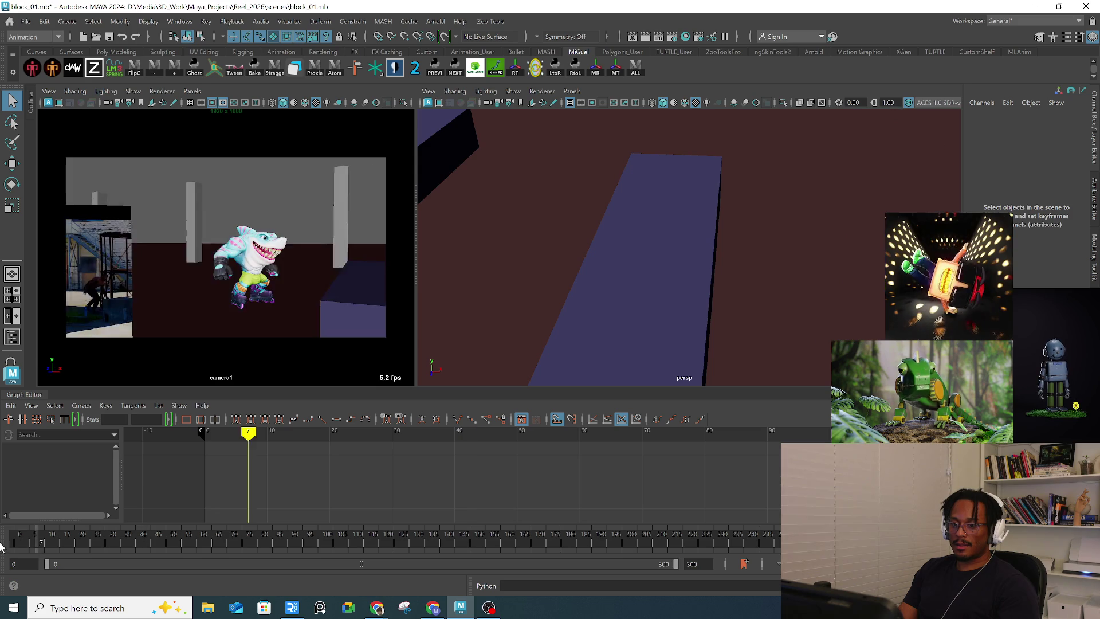
pyautogui.hotkey('alt', 'v')
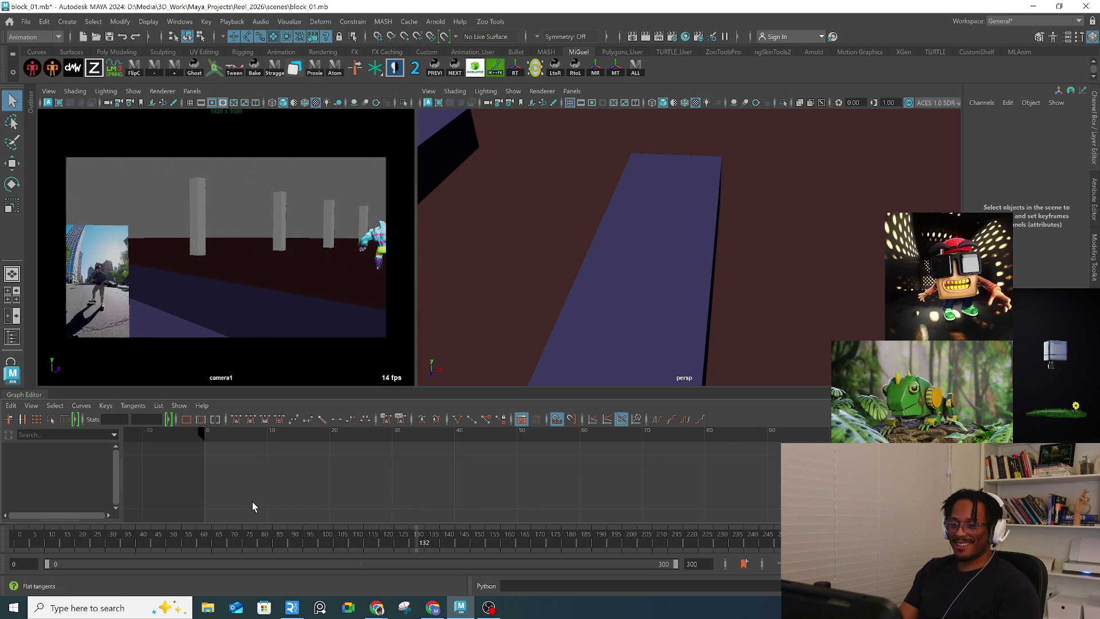
pyautogui.moveTo(35, 544)
pyautogui.mouseDown()
pyautogui.moveTo(138, 546)
pyautogui.moveTo(315, 526)
pyautogui.moveTo(23, 536)
pyautogui.mouseUp()
pyautogui.hotkey('alt', 'v')
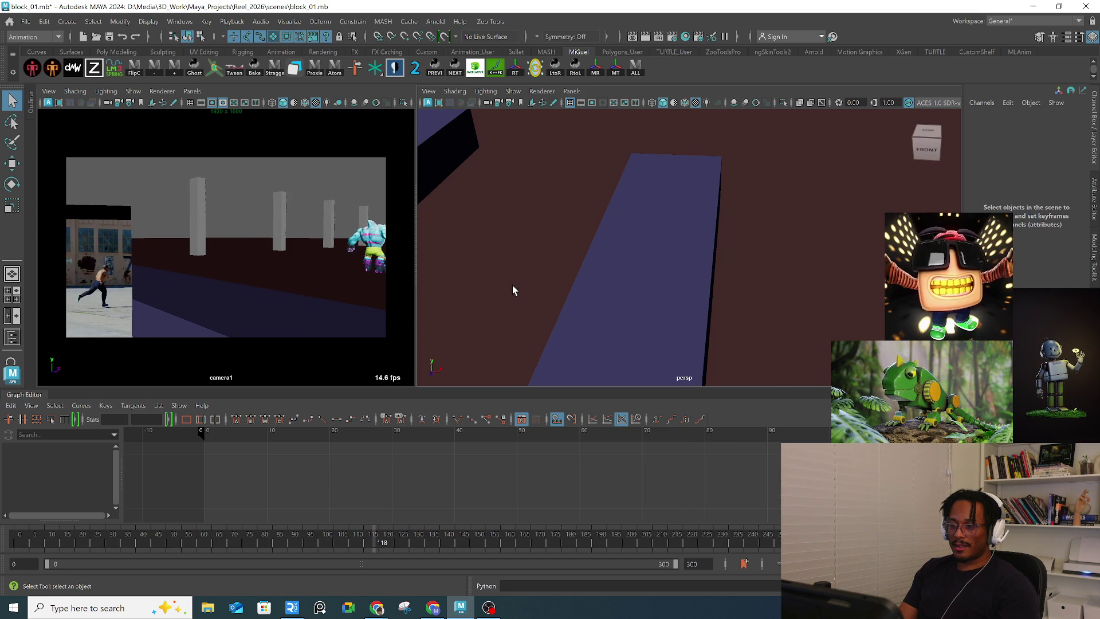
pyautogui.click(26, 21)
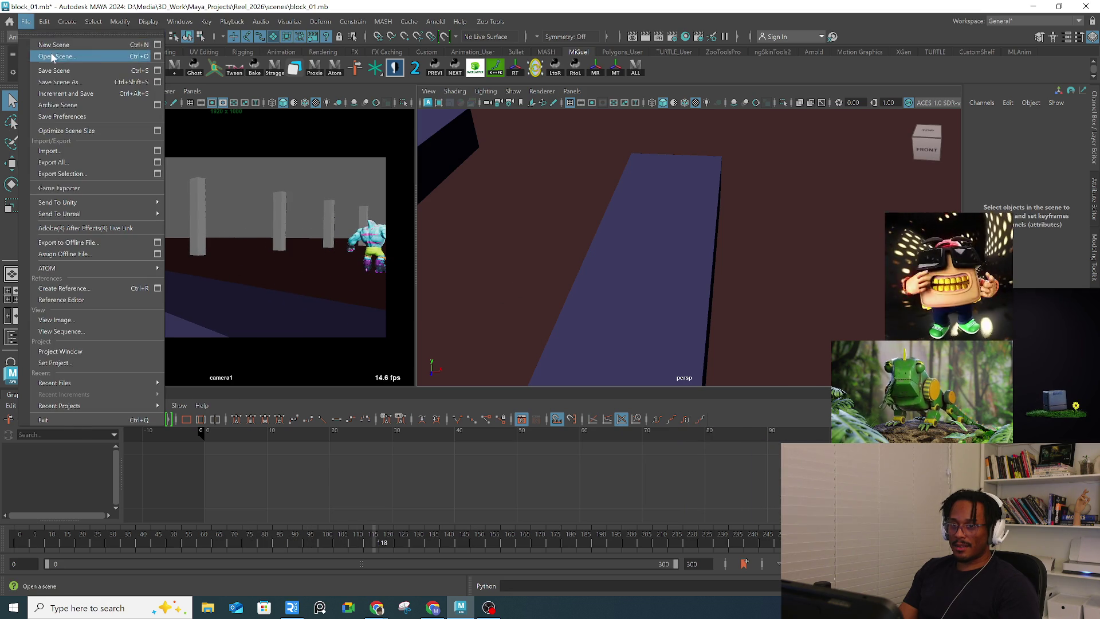
# Step: Open setup.mb without saving block_01.mb and dismiss the unsupported nodes warning
pyautogui.click(52, 49)
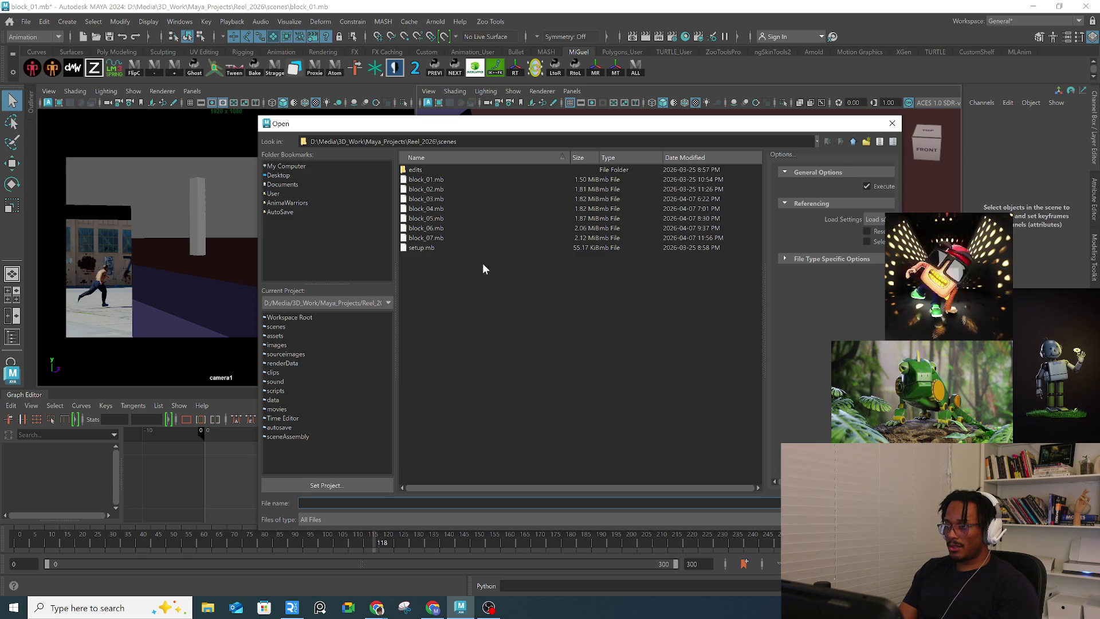
pyautogui.doubleClick(431, 251)
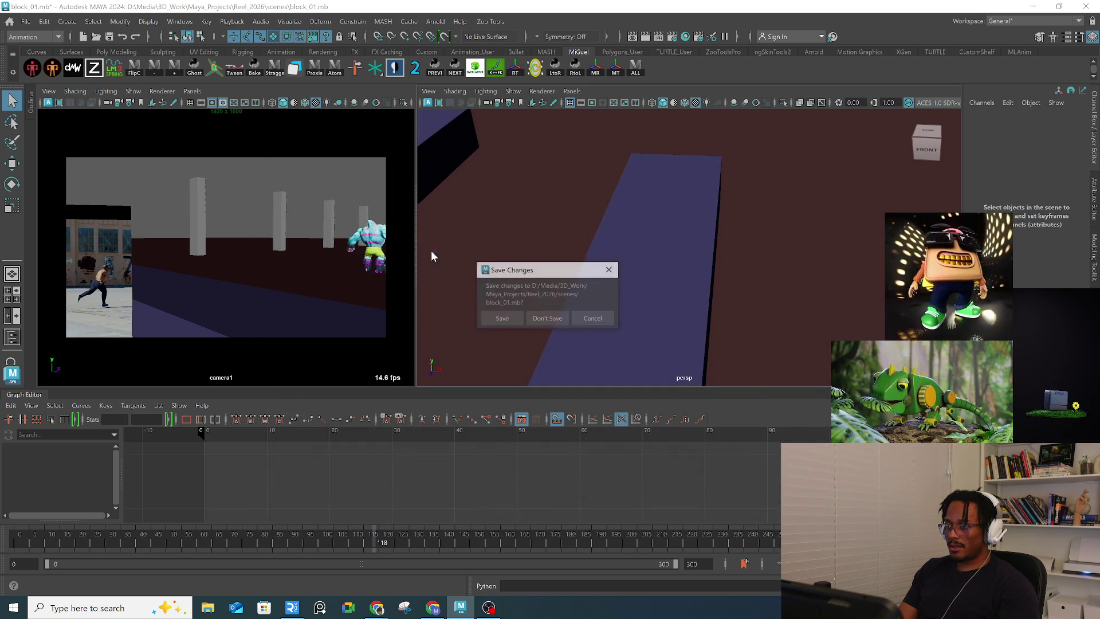
pyautogui.click(549, 322)
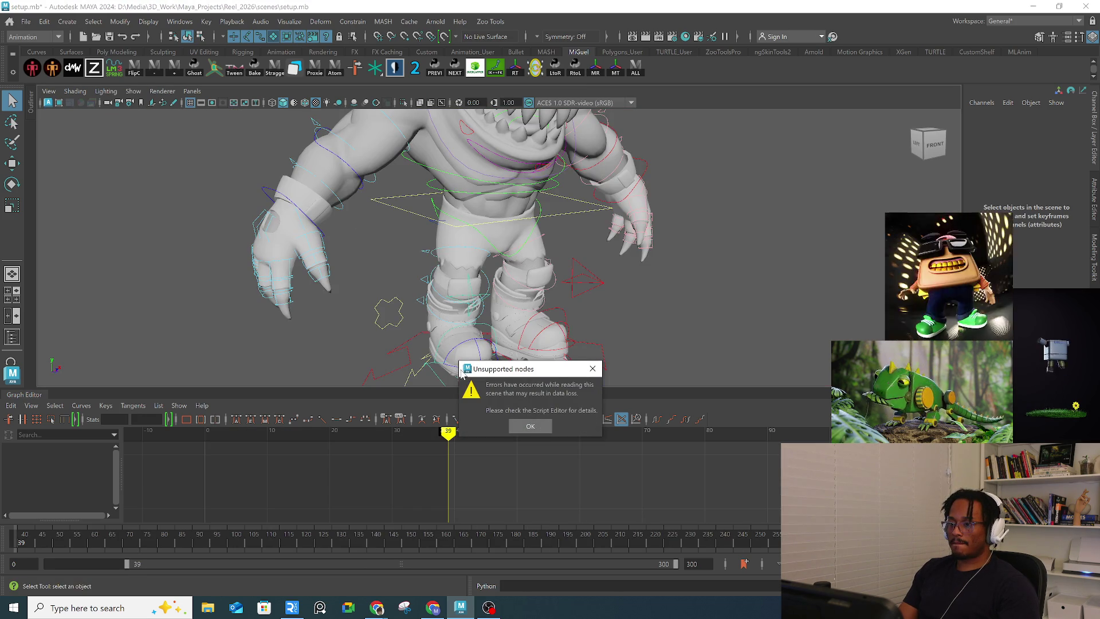
pyautogui.click(530, 426)
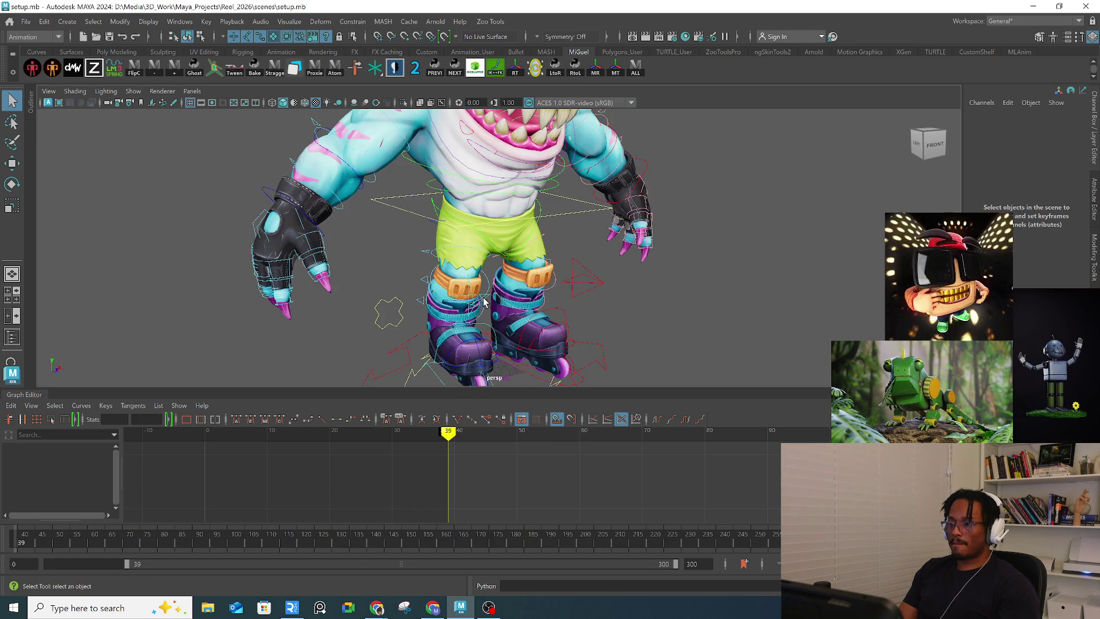
# Step: Frame the shark, play to frame 61, orbit around it, then minimize Maya
pyautogui.press('f')
pyautogui.hotkey('alt', 'v')
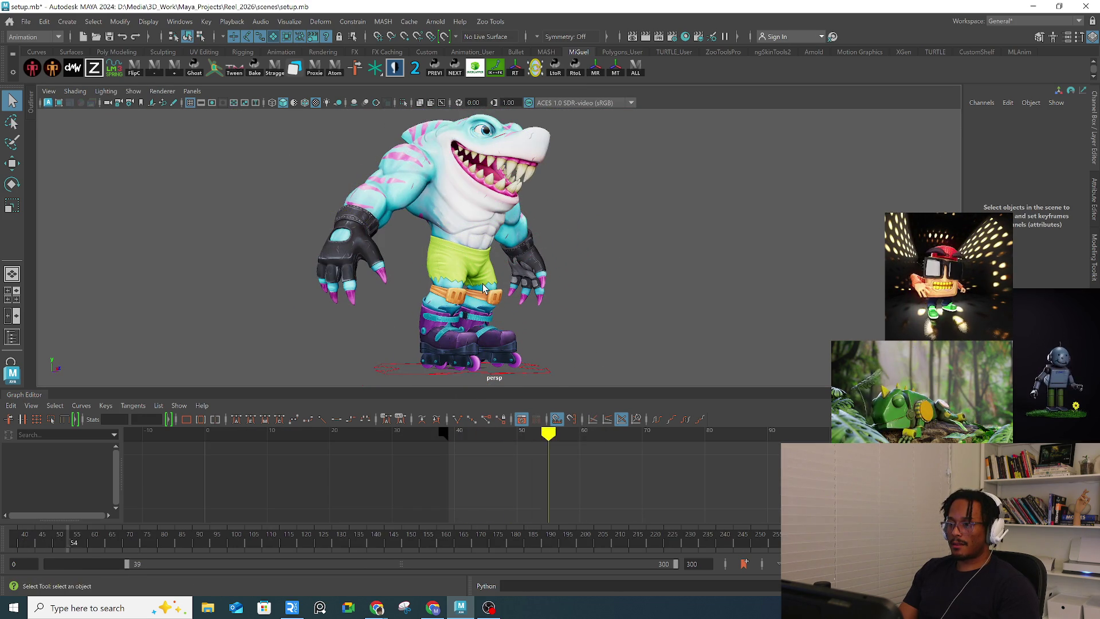
pyautogui.hotkey('alt', 'v')
pyautogui.moveTo(555, 252)
pyautogui.keyDown('alt'); pyautogui.mouseDown()
pyautogui.moveTo(373, 245)
pyautogui.moveTo(297, 260)
pyautogui.moveTo(419, 264)
pyautogui.mouseUp(); pyautogui.keyUp('alt')
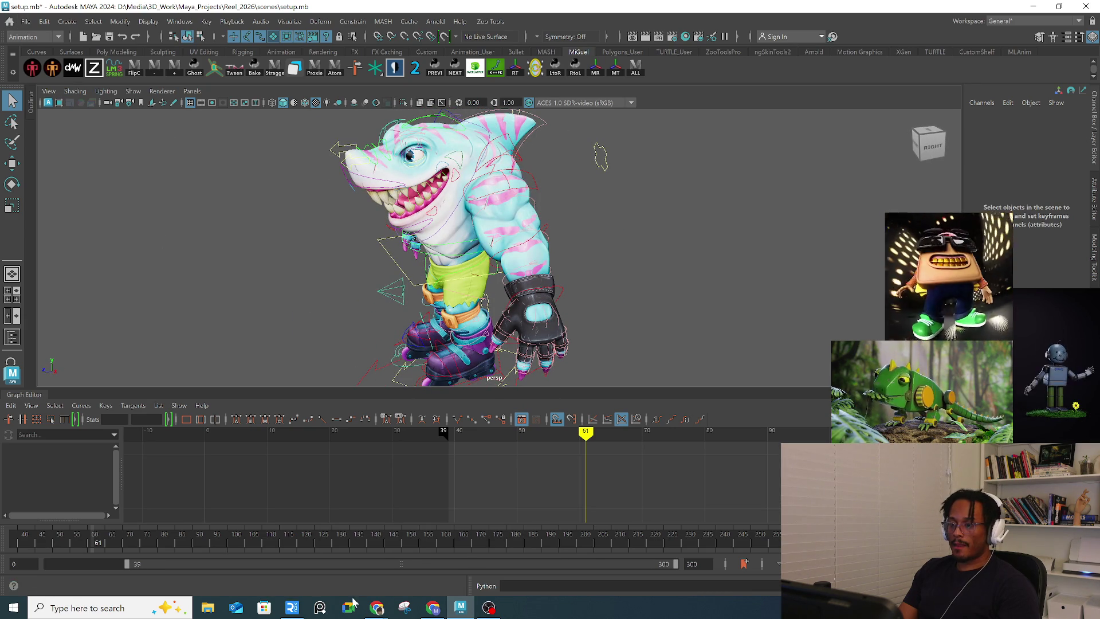
pyautogui.click(1034, 6)
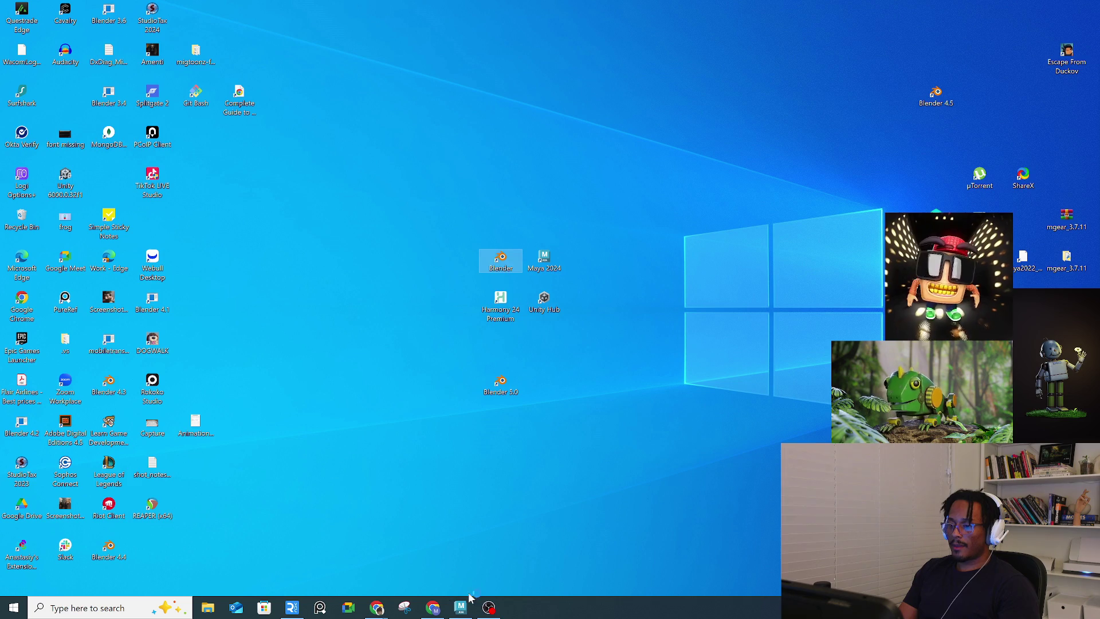
# Step: Restore Maya and close it without saving setup.mb
pyautogui.click(461, 608)
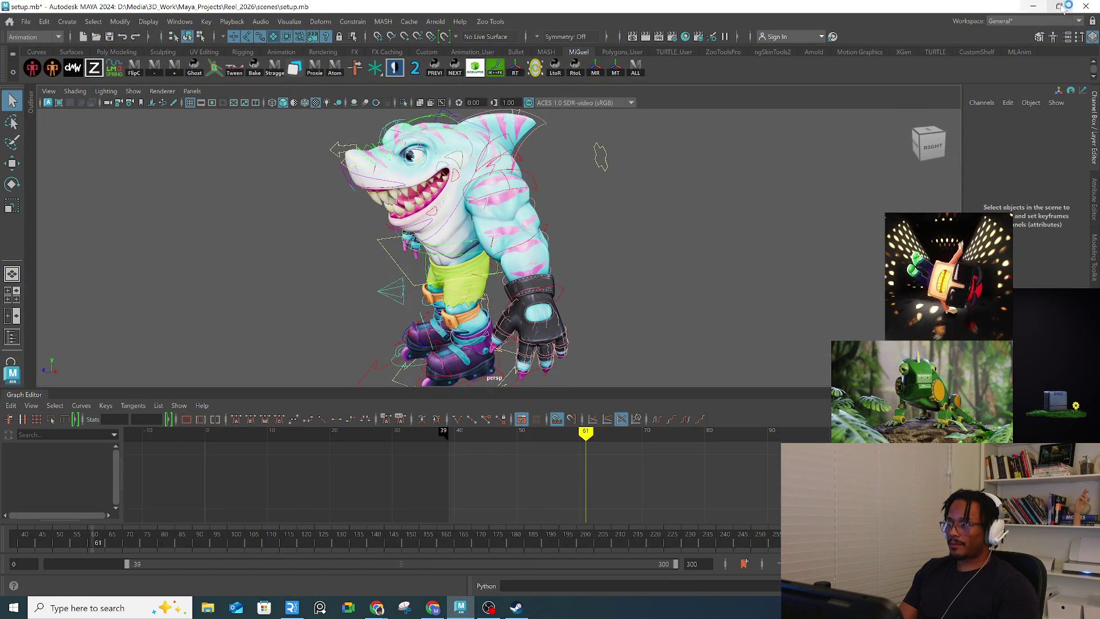
pyautogui.click(1086, 6)
pyautogui.click(545, 316)
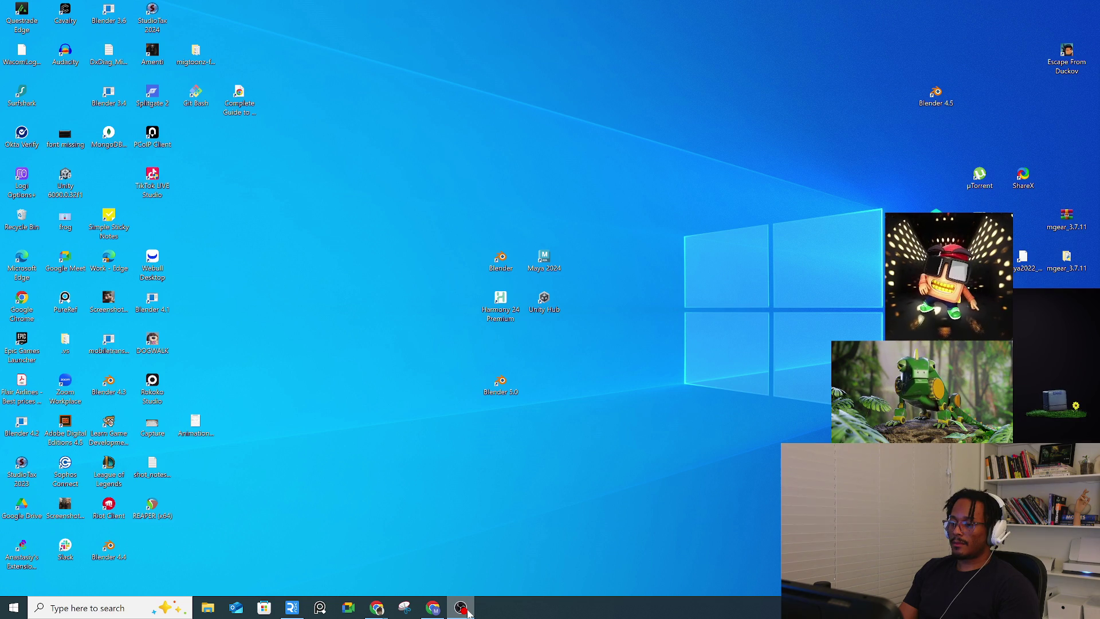
# Step: Open and close the Snipping Tool, then launch Blender 5.1 from the desktop
pyautogui.click(403, 608)
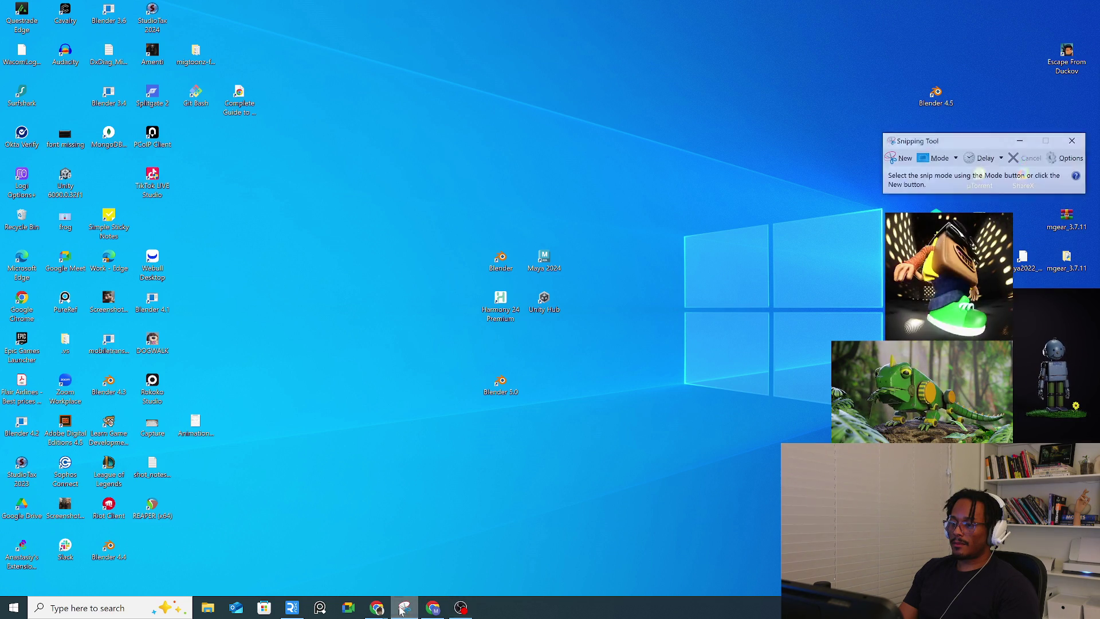
pyautogui.click(1074, 140)
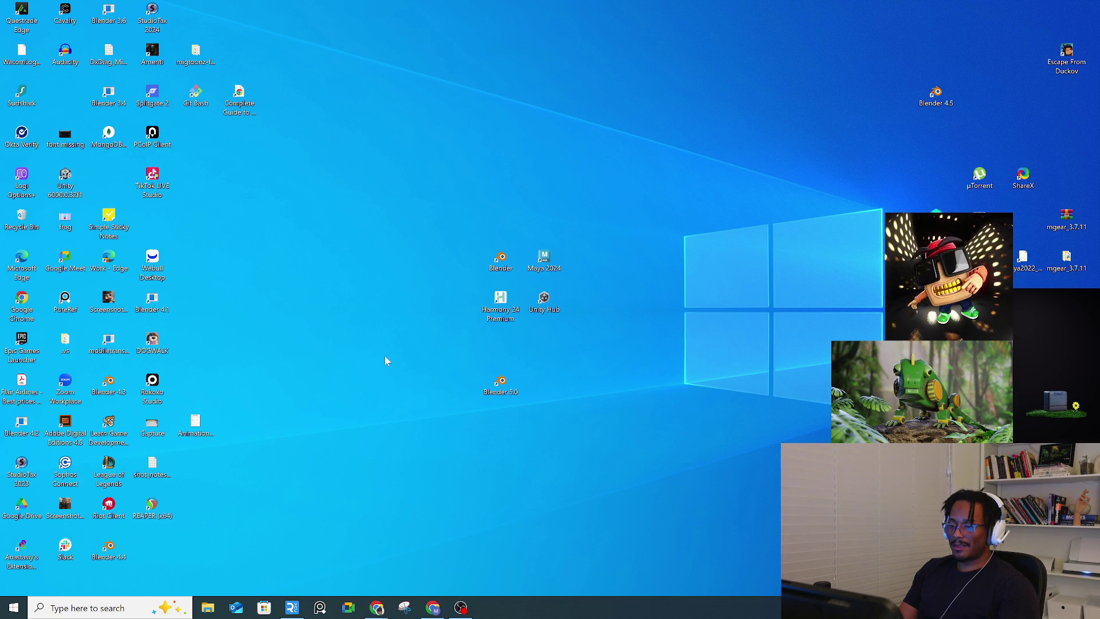
pyautogui.doubleClick(500, 260)
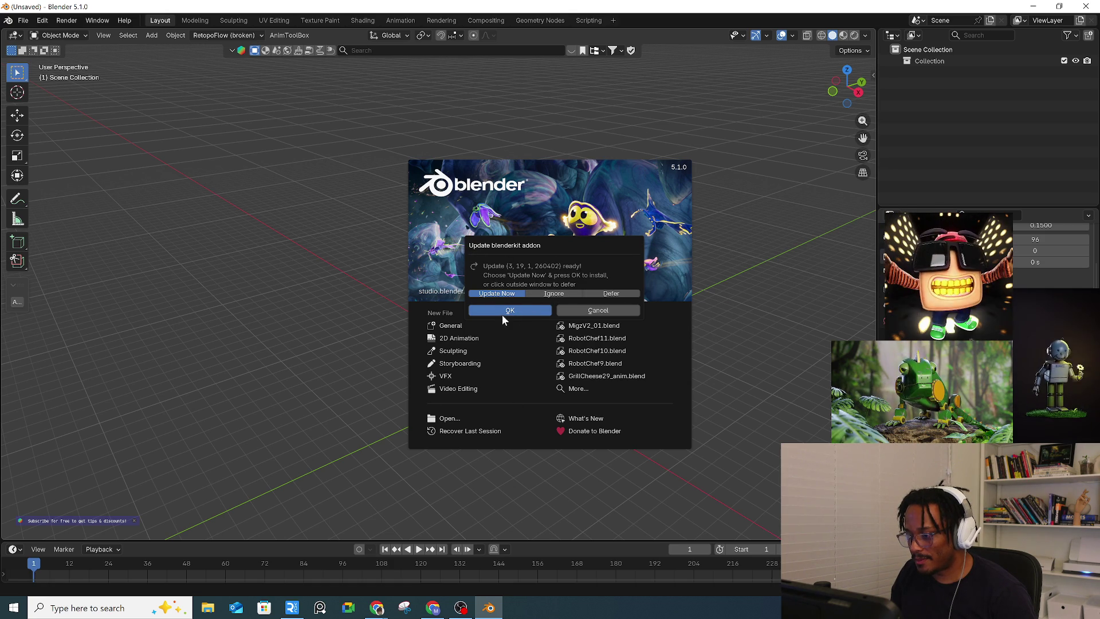
# Step: Accept the BlenderKit add-on update, restart Blender 5.1, and dismiss the splash screen
pyautogui.click(521, 310)
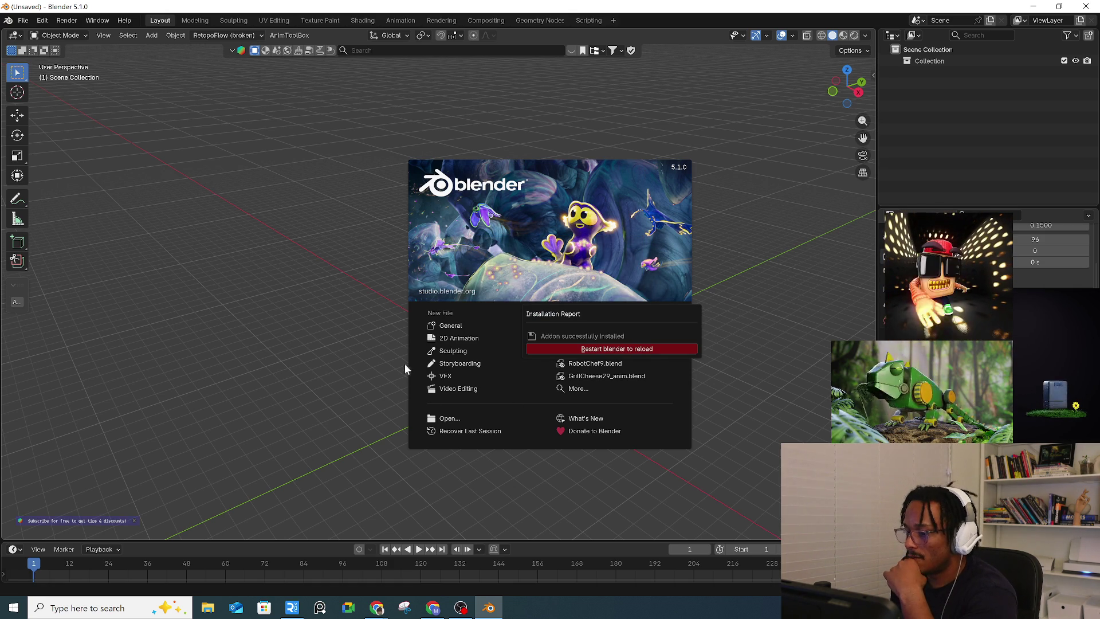
pyautogui.click(638, 350)
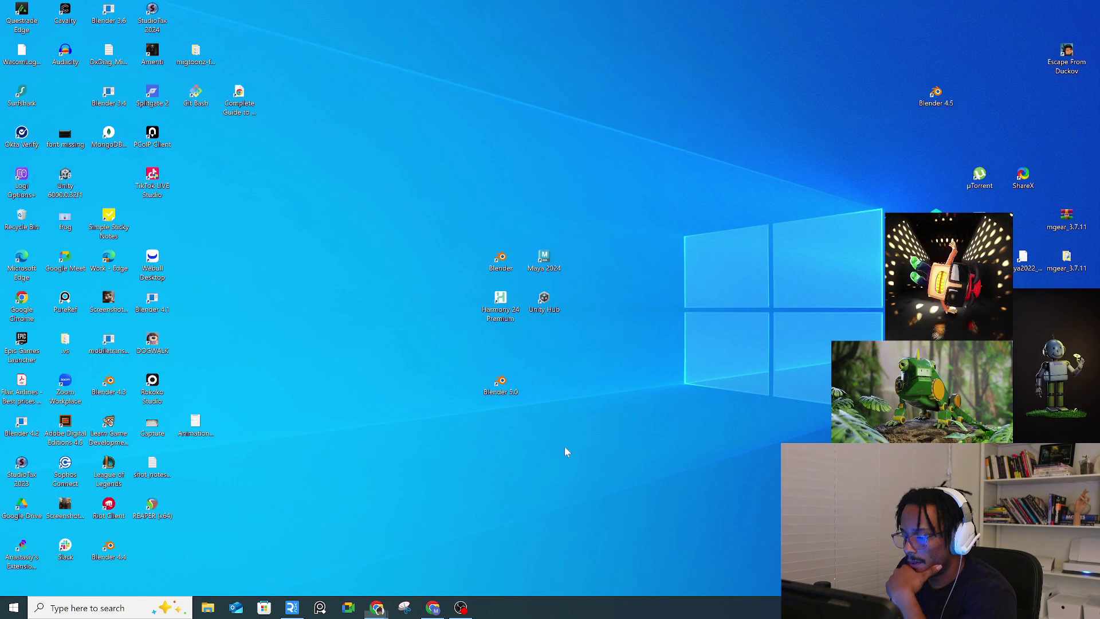
pyautogui.doubleClick(500, 269)
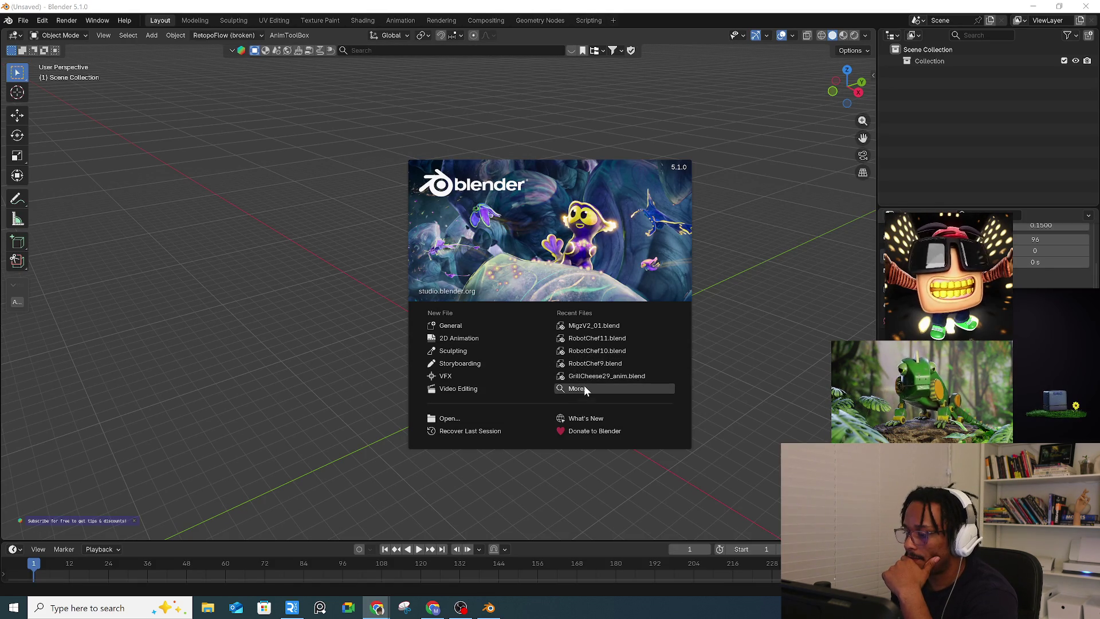
pyautogui.click(241, 386)
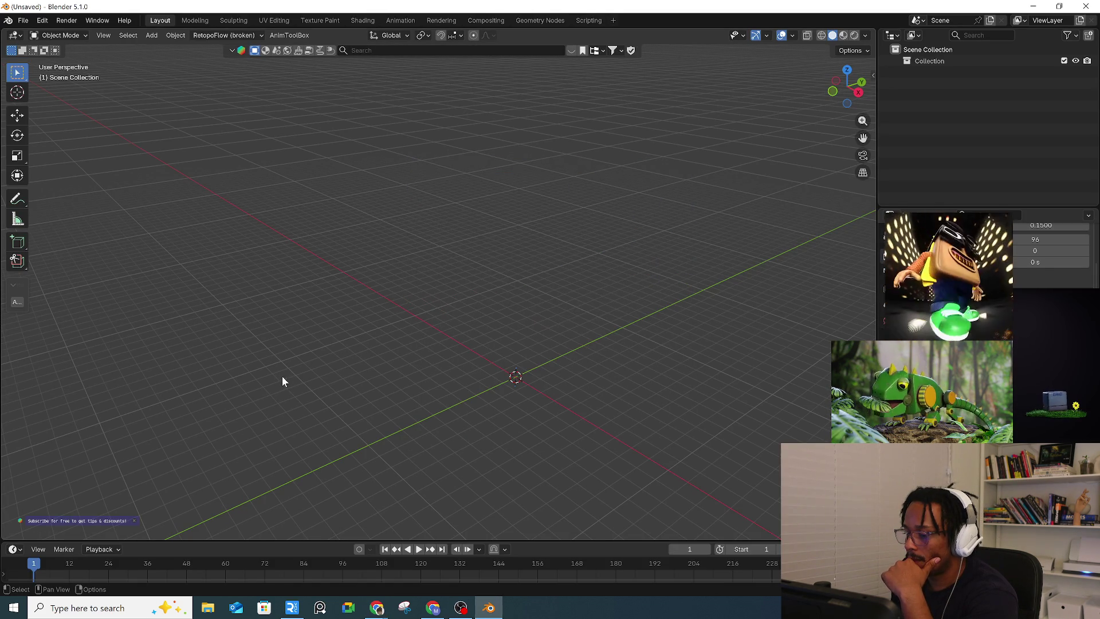
pyautogui.click(23, 20)
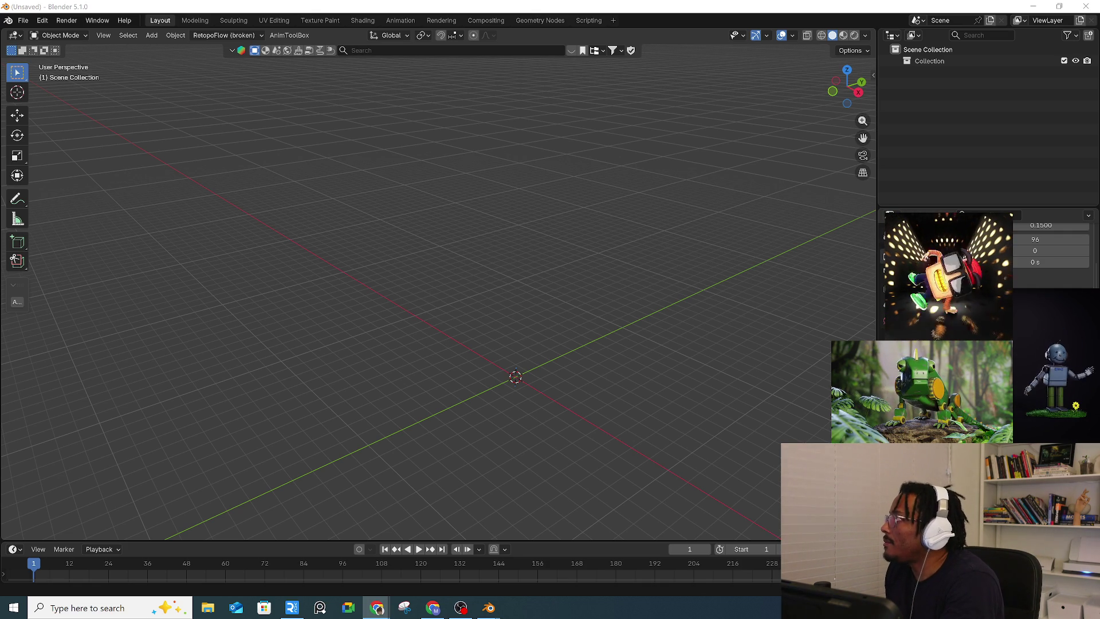
pyautogui.hotkey('alt', 'Tab')
# Step: Restore the Instagram window and like jonvalentine.animation's dance post, toggling its sound on and off
pyautogui.click(498, 166)
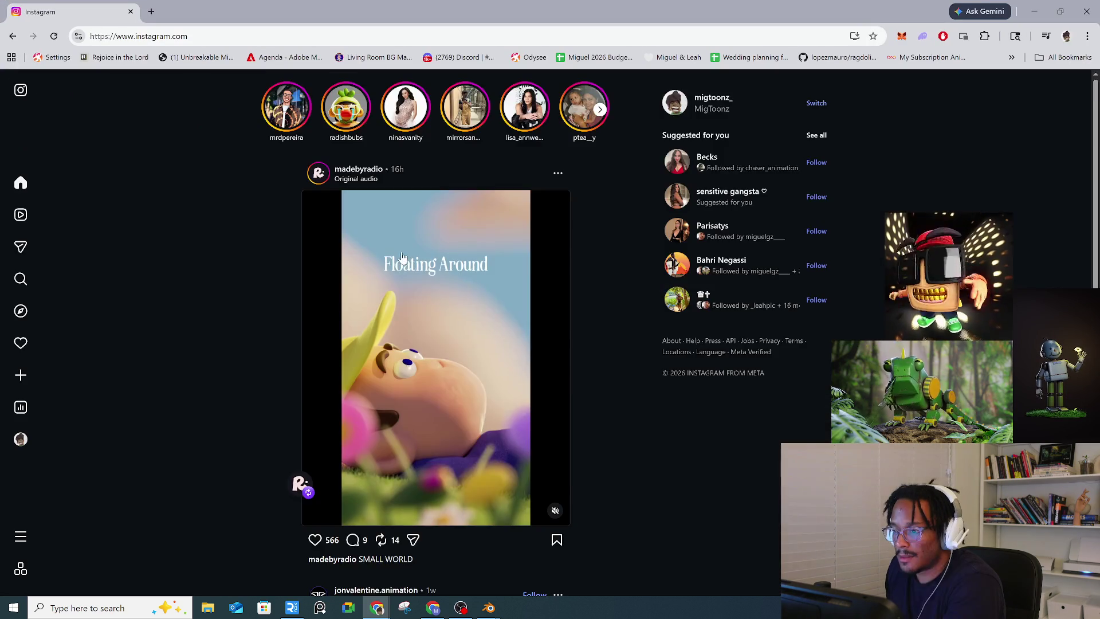
pyautogui.scroll(-3, 572, 263)
pyautogui.scroll(-4, 589, 275)
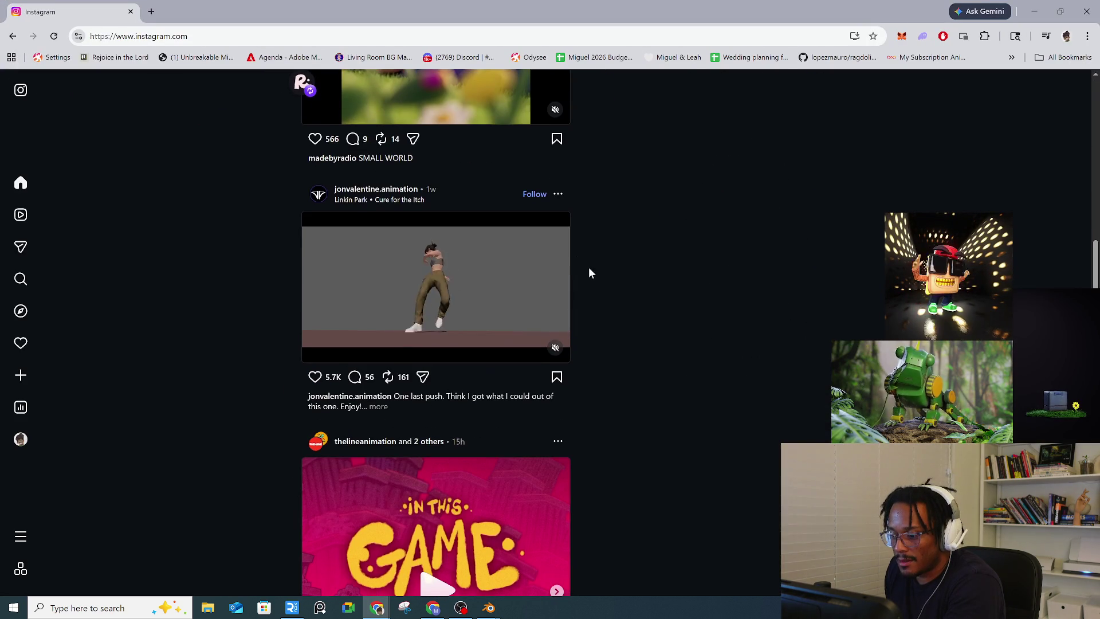
pyautogui.click(555, 350)
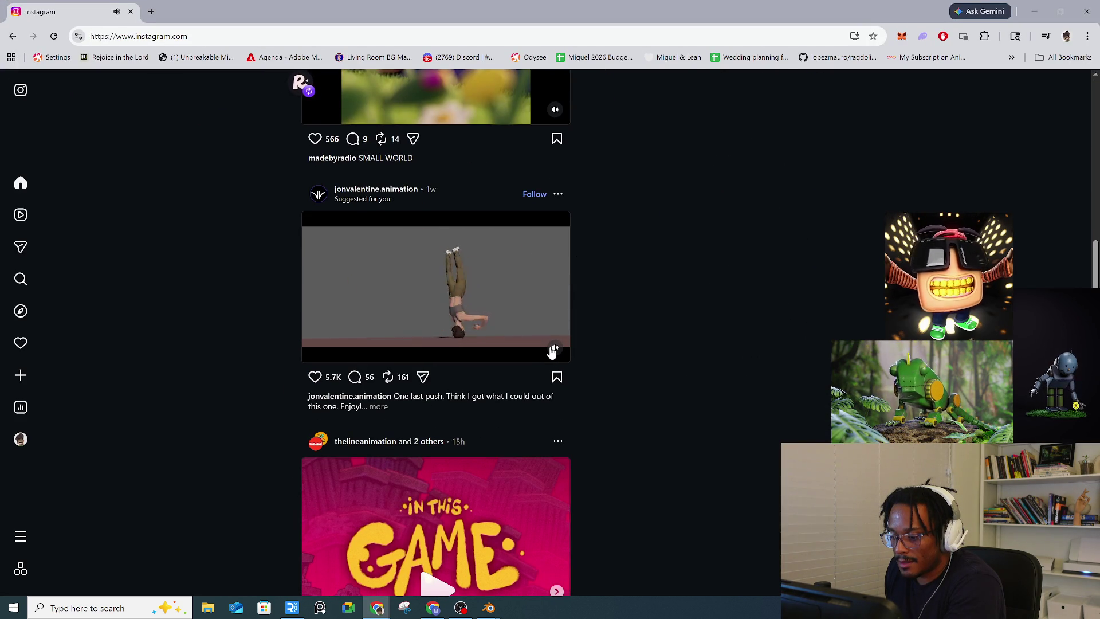
pyautogui.click(315, 377)
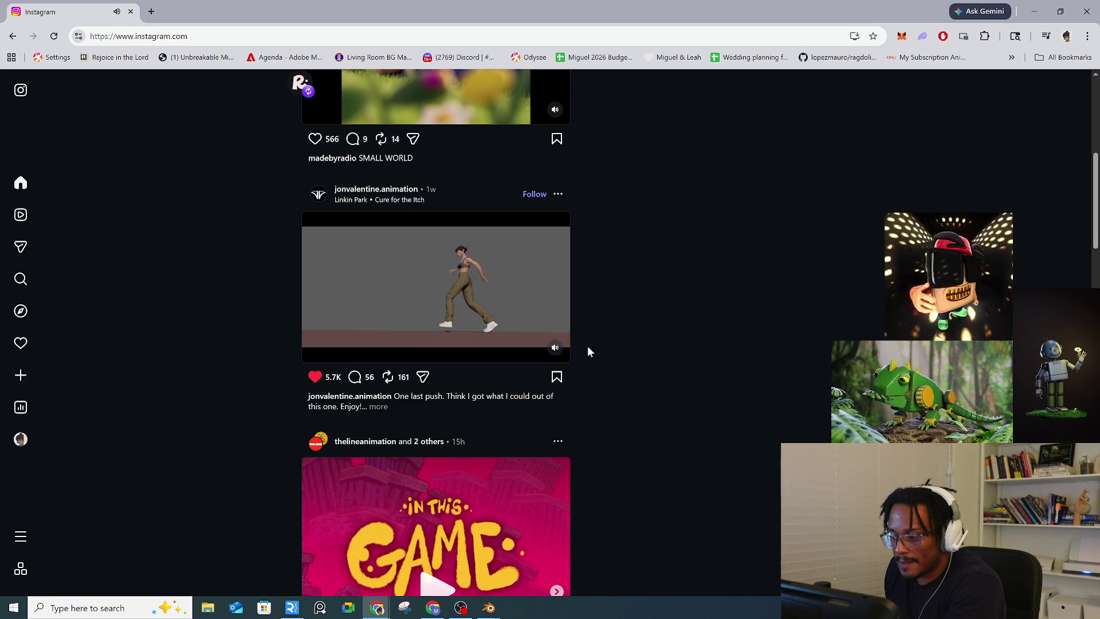
pyautogui.click(555, 351)
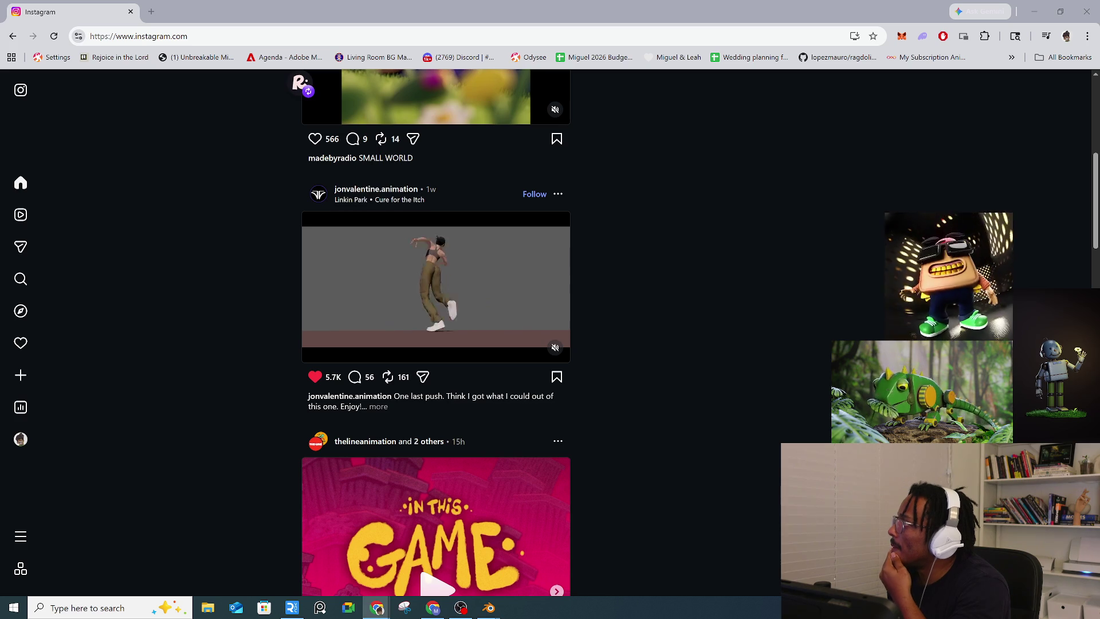
# Step: Unmute then mute the thelineanimation video and check the browser's main menu
pyautogui.scroll(-5, 473, 327)
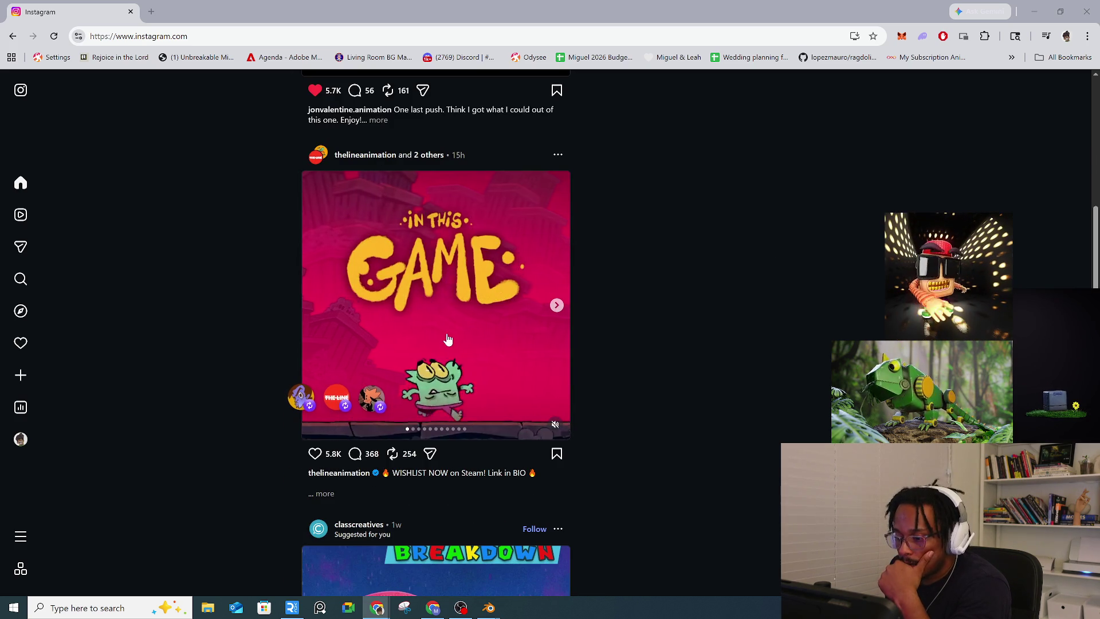
pyautogui.click(555, 424)
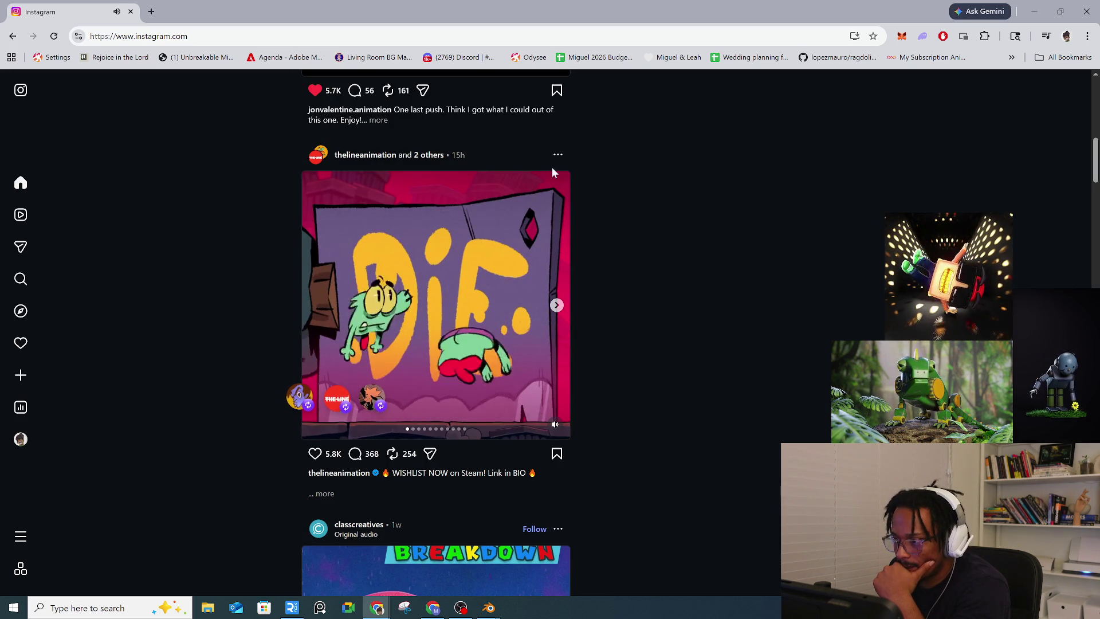
pyautogui.click(555, 426)
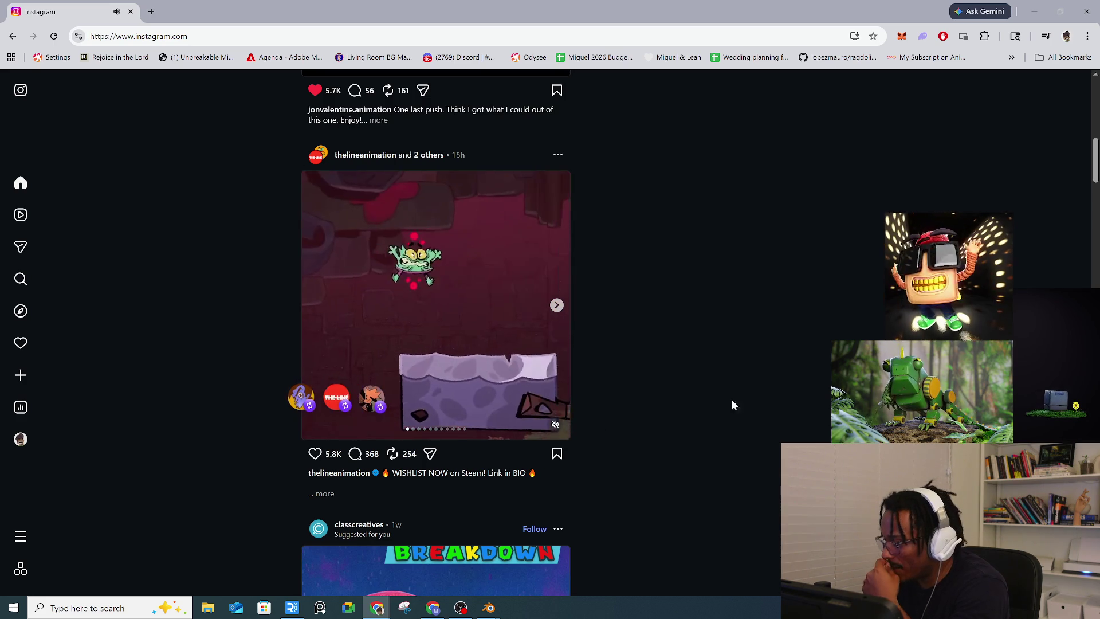
pyautogui.click(1088, 37)
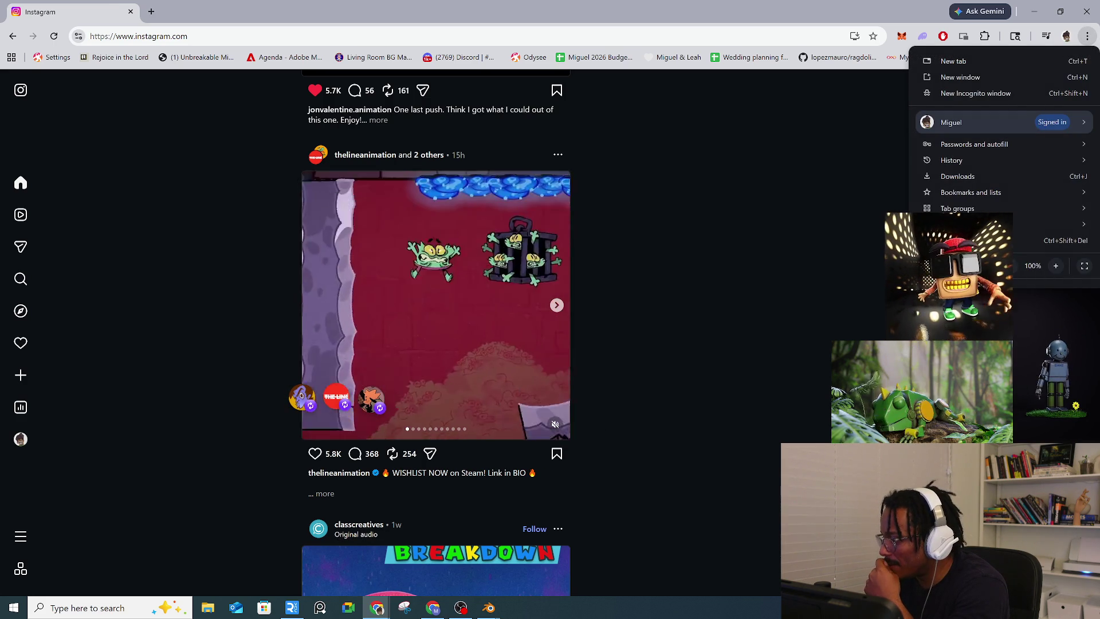
pyautogui.moveTo(974, 388)
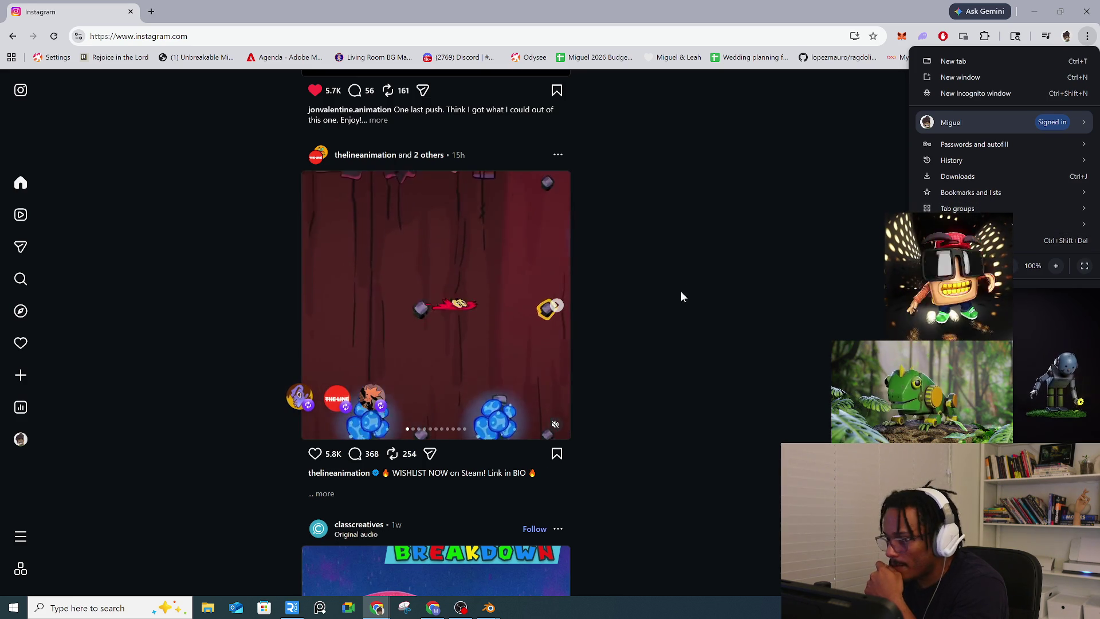
pyautogui.click(557, 425)
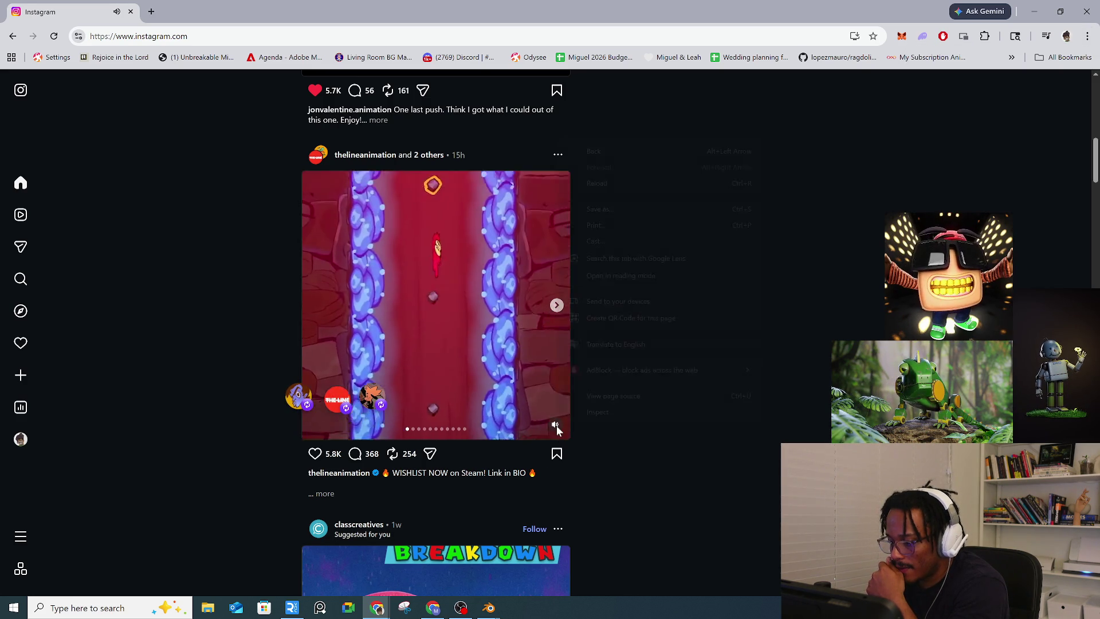
# Step: Pause and resume the game trailer video a couple of times
pyautogui.rightClick(557, 424)
pyautogui.click(526, 422)
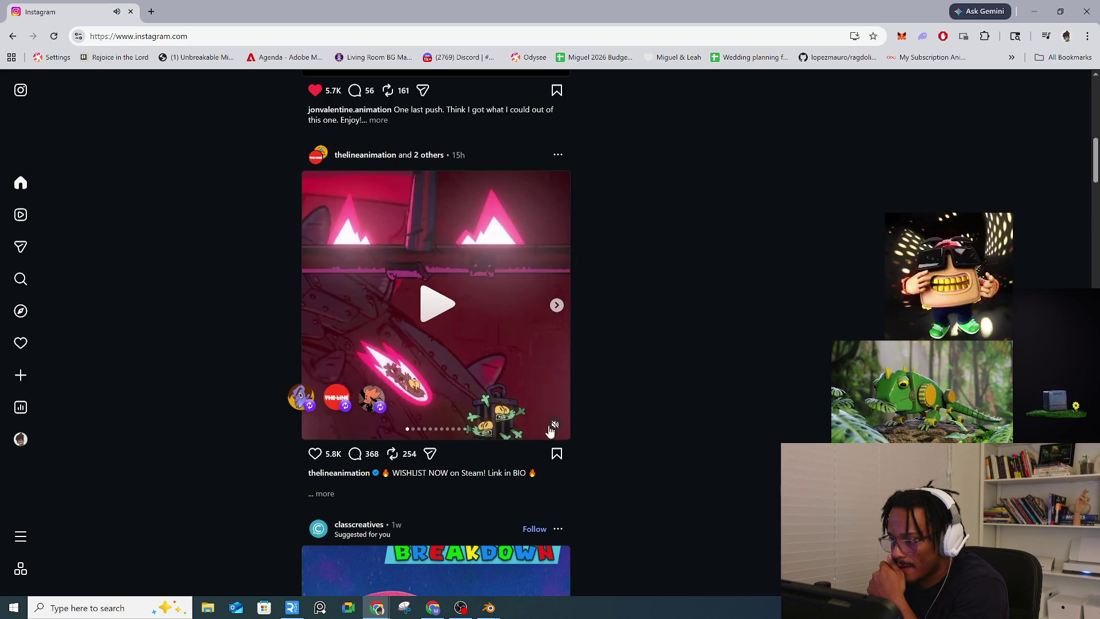
pyautogui.click(504, 373)
pyautogui.click(492, 387)
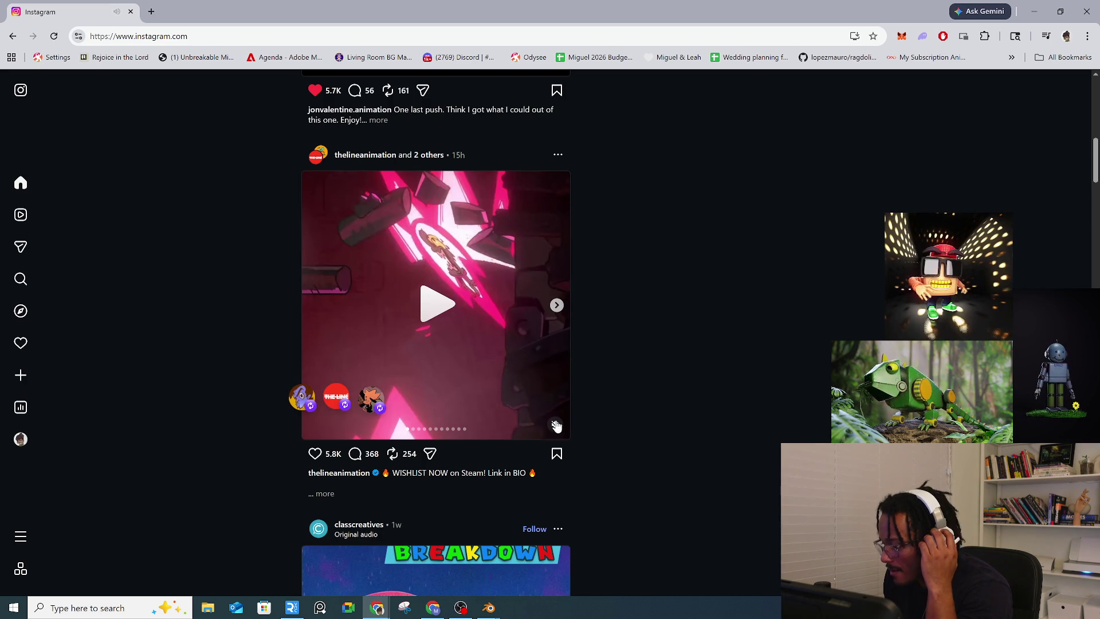
pyautogui.click(463, 349)
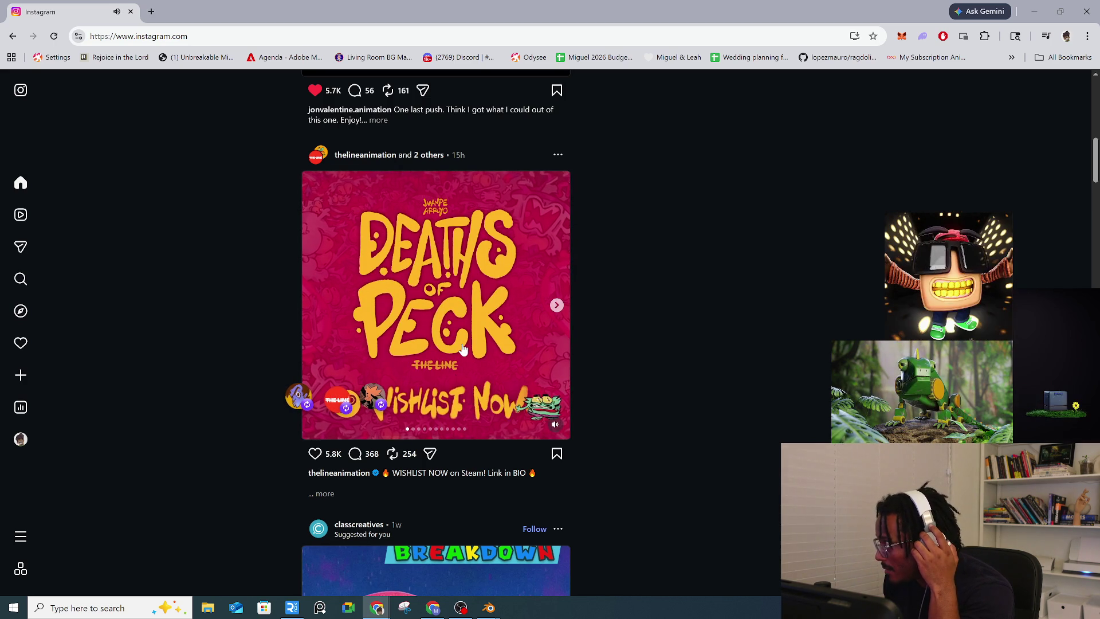
# Step: Scroll to the classcreatives Super Mario Galaxy reel and open their profile
pyautogui.scroll(-5, 463, 350)
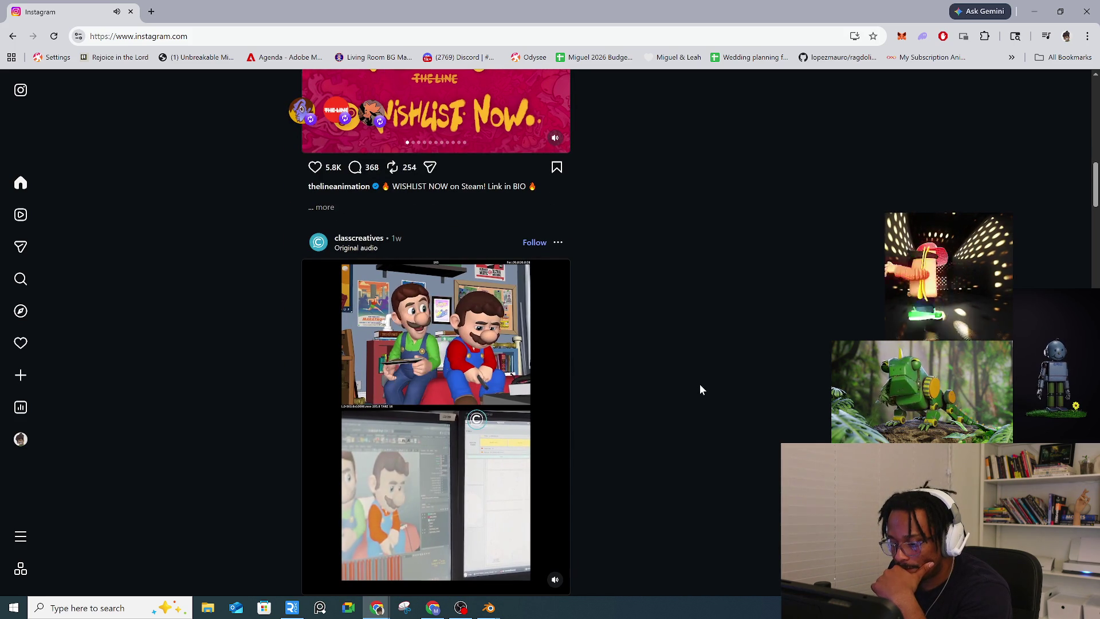
pyautogui.scroll(-1, 621, 427)
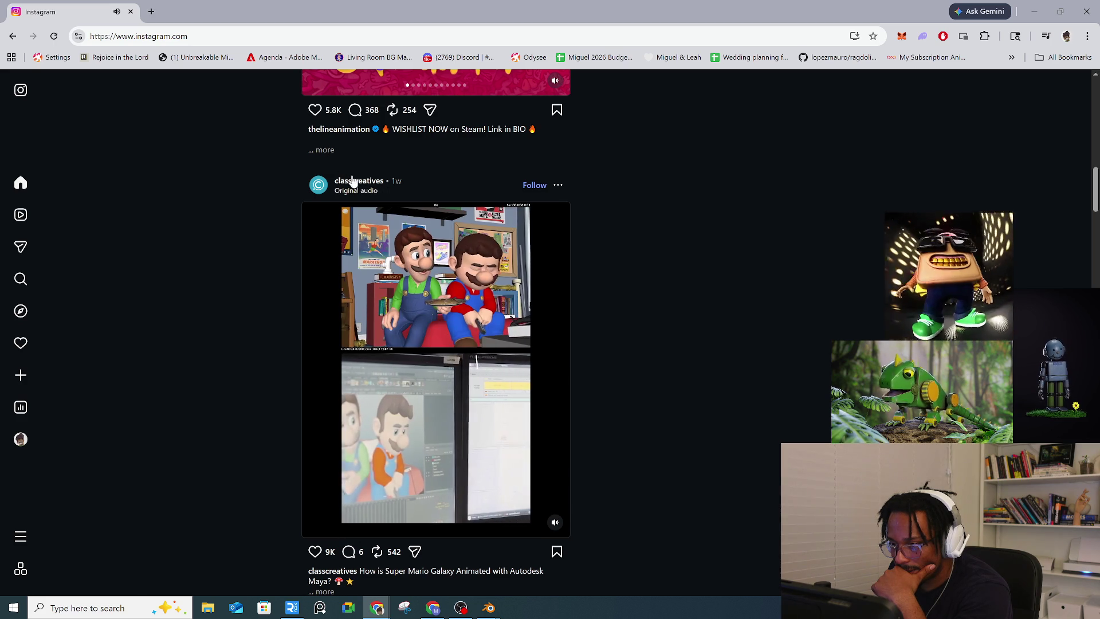
pyautogui.click(351, 180)
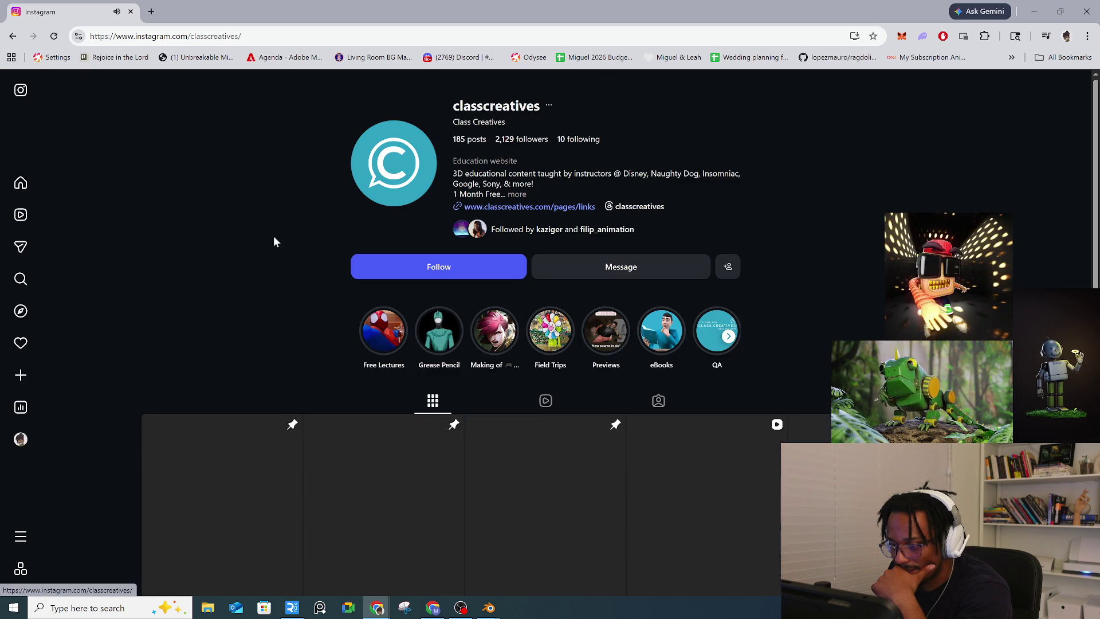
# Step: Scroll through the classcreatives post grid and follow the account
pyautogui.scroll(-3, 273, 239)
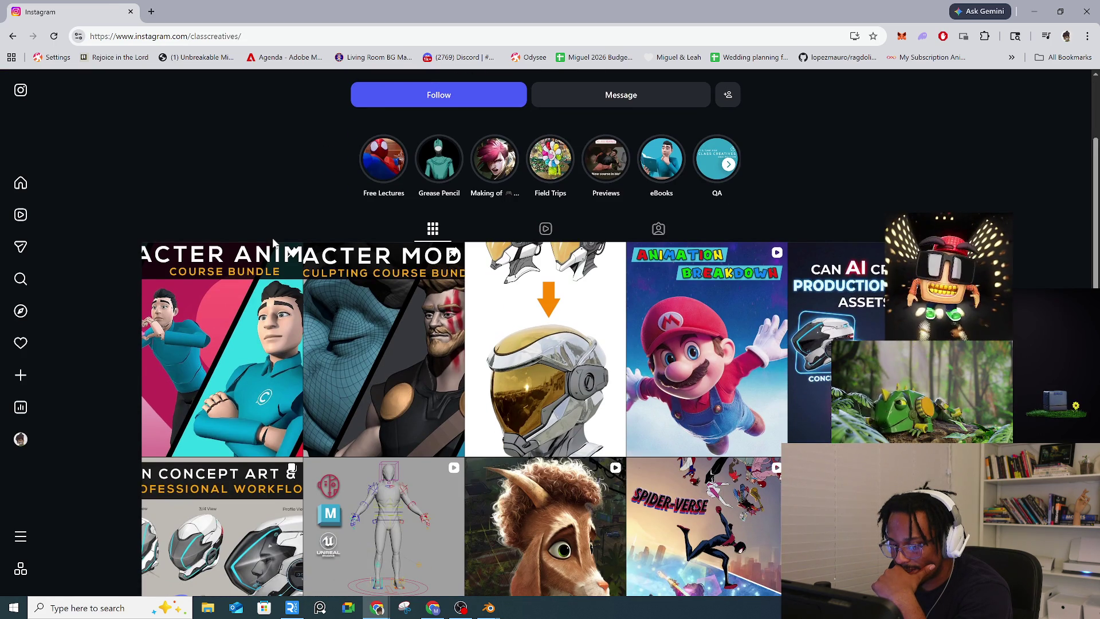
pyautogui.scroll(-4, 274, 241)
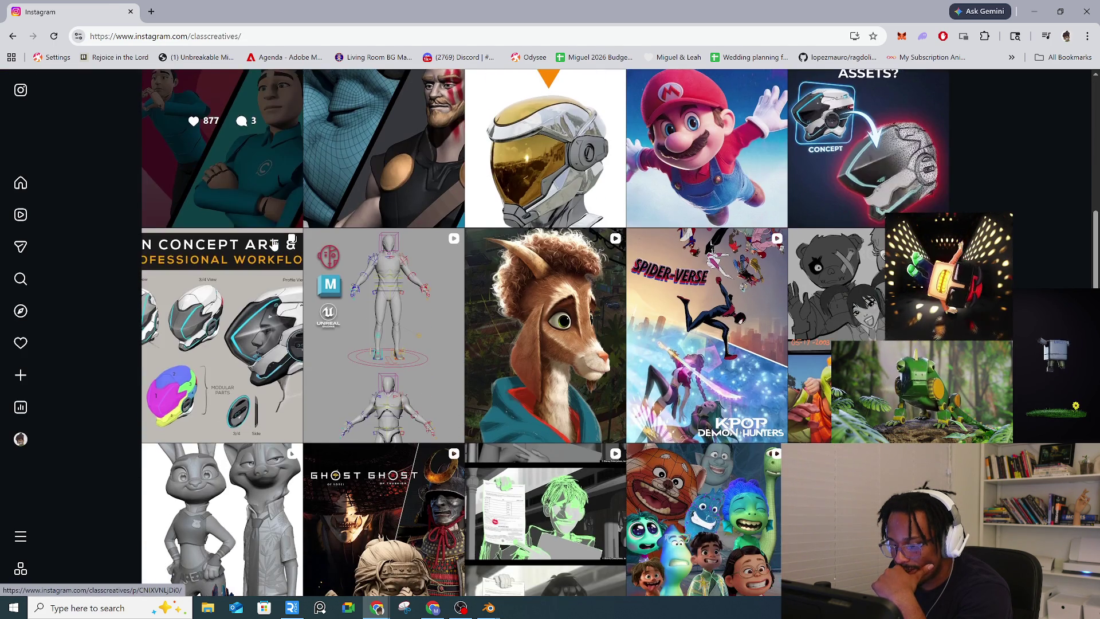
pyautogui.scroll(-4, 273, 244)
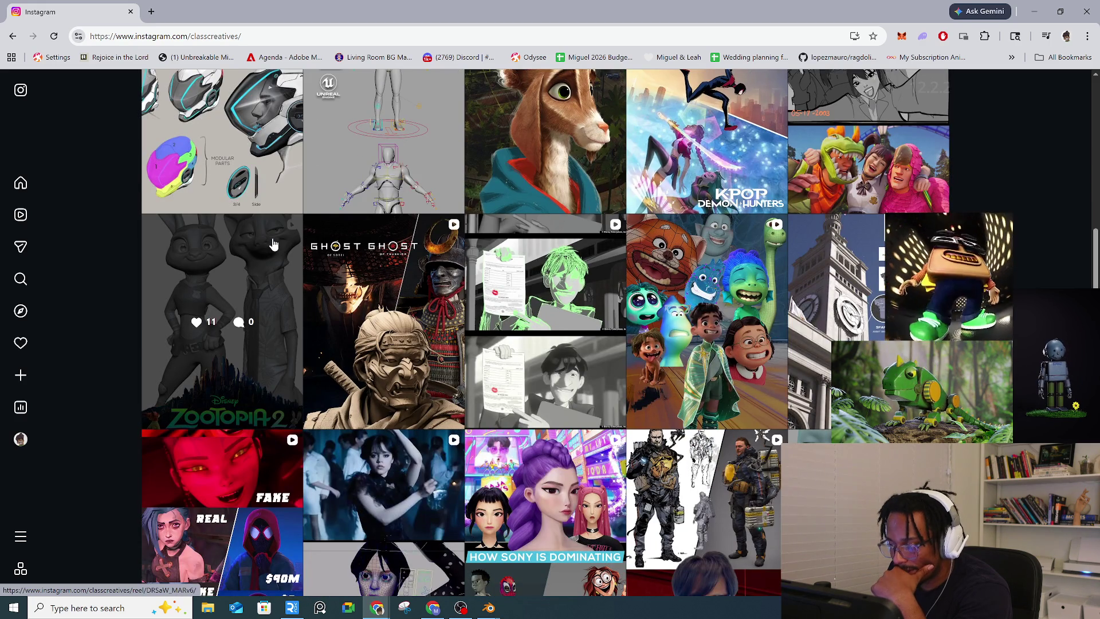
pyautogui.scroll(-3, 273, 244)
pyautogui.scroll(-5, 273, 244)
pyautogui.scroll(6, 273, 244)
pyautogui.scroll(15, 274, 244)
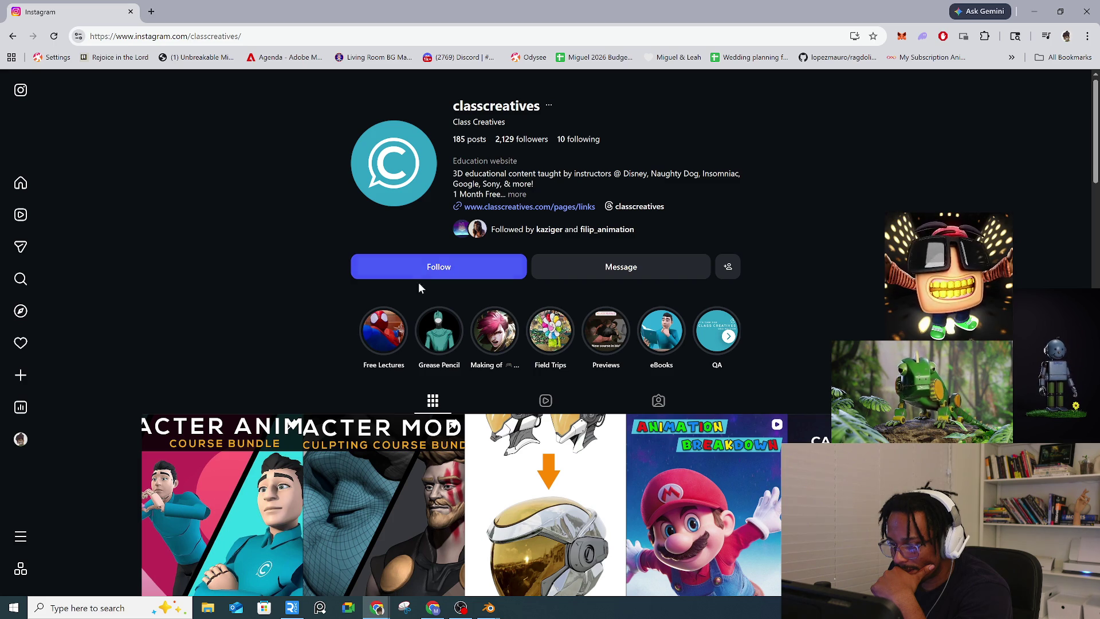
pyautogui.click(430, 268)
# Step: Scroll further down the profile grid, then return to the home feed
pyautogui.scroll(-5, 347, 287)
pyautogui.scroll(-10, 348, 293)
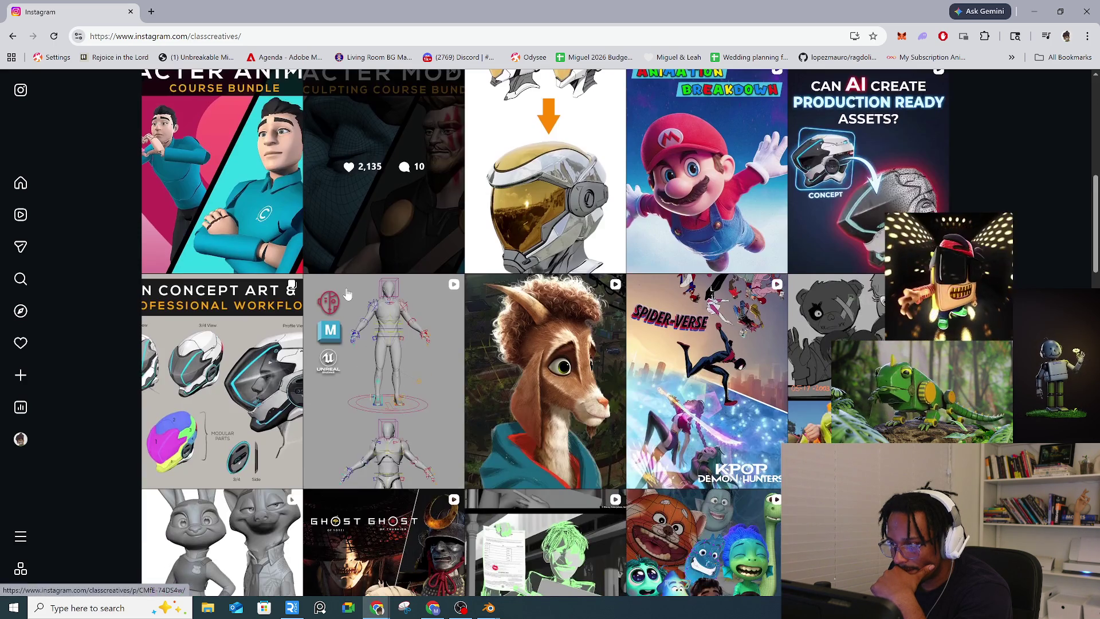
pyautogui.scroll(-4, 347, 293)
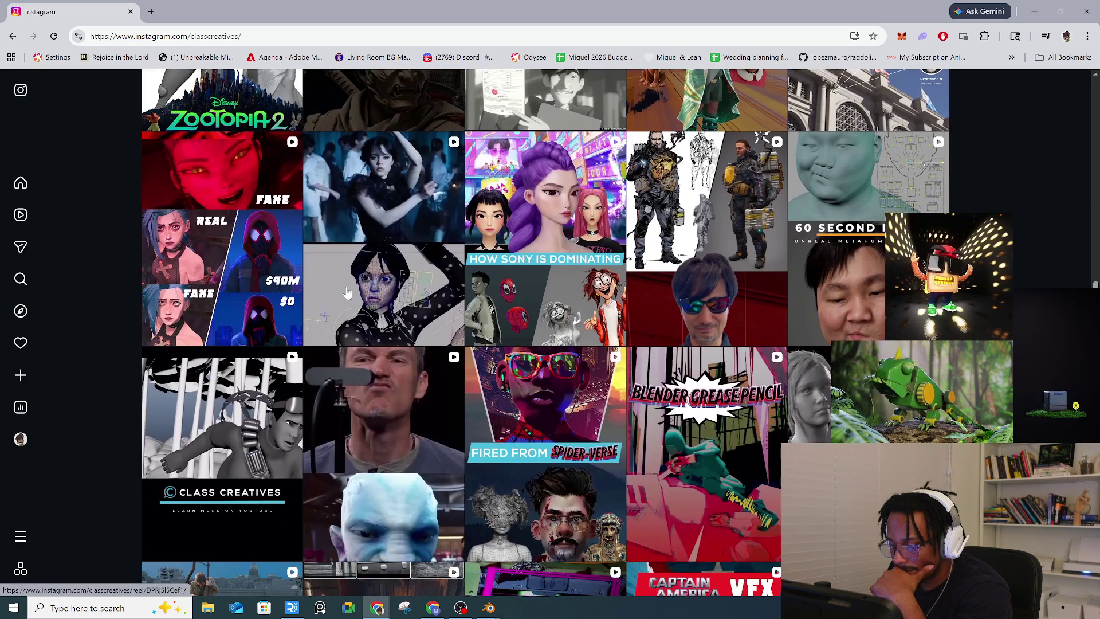
pyautogui.scroll(-4, 347, 293)
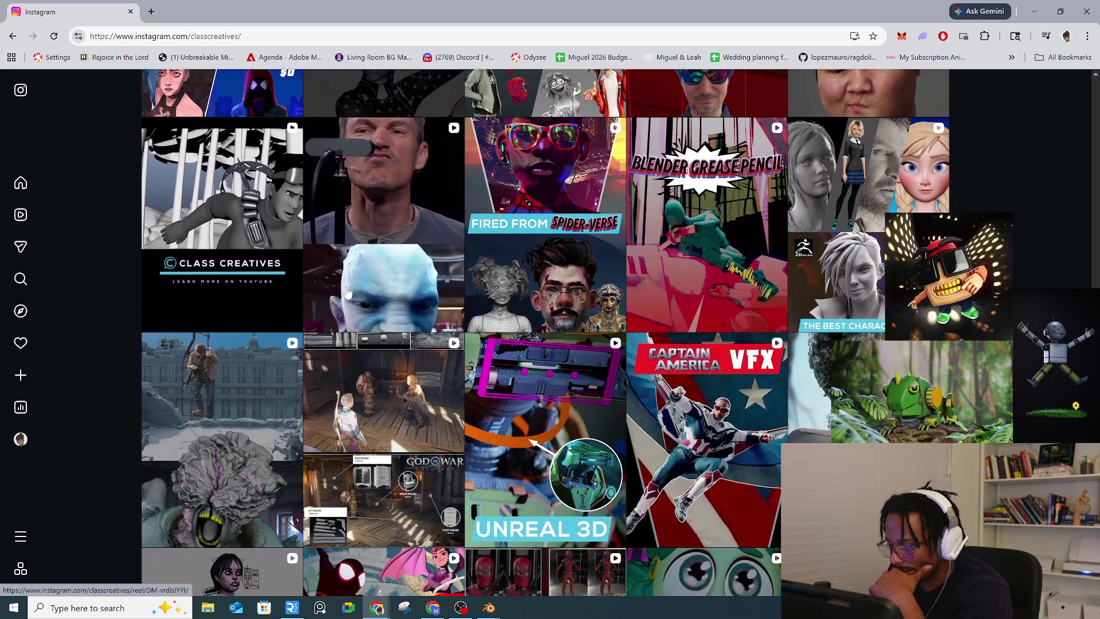
pyautogui.click(22, 185)
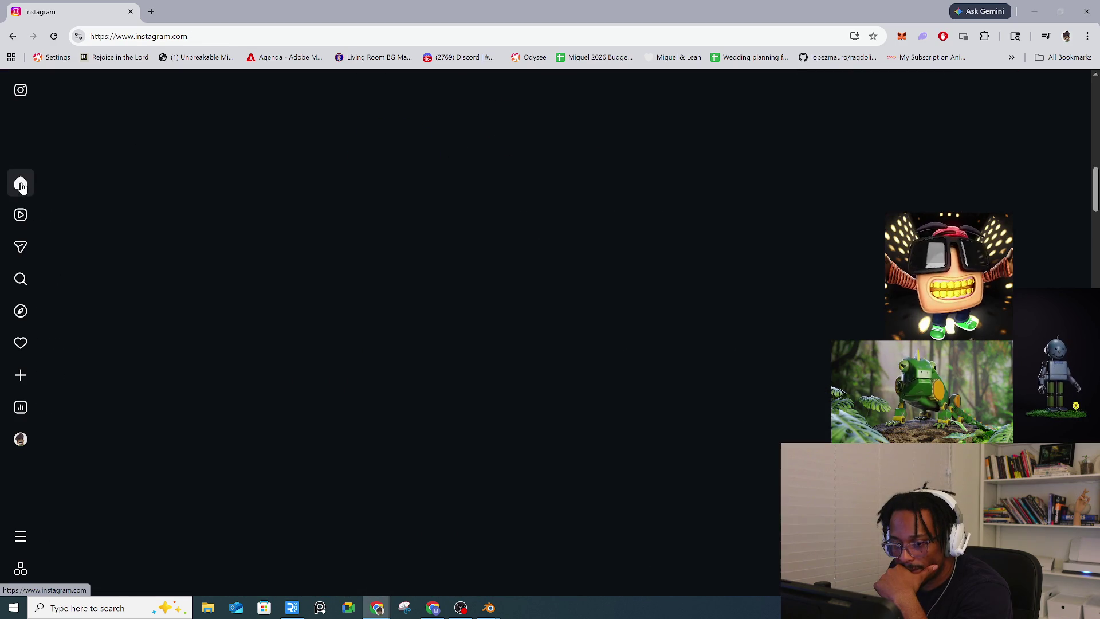
# Step: Like the green fries video and the waterfall painting post, pausing the motion-design video
pyautogui.scroll(-4, 113, 212)
pyautogui.scroll(-5, 113, 212)
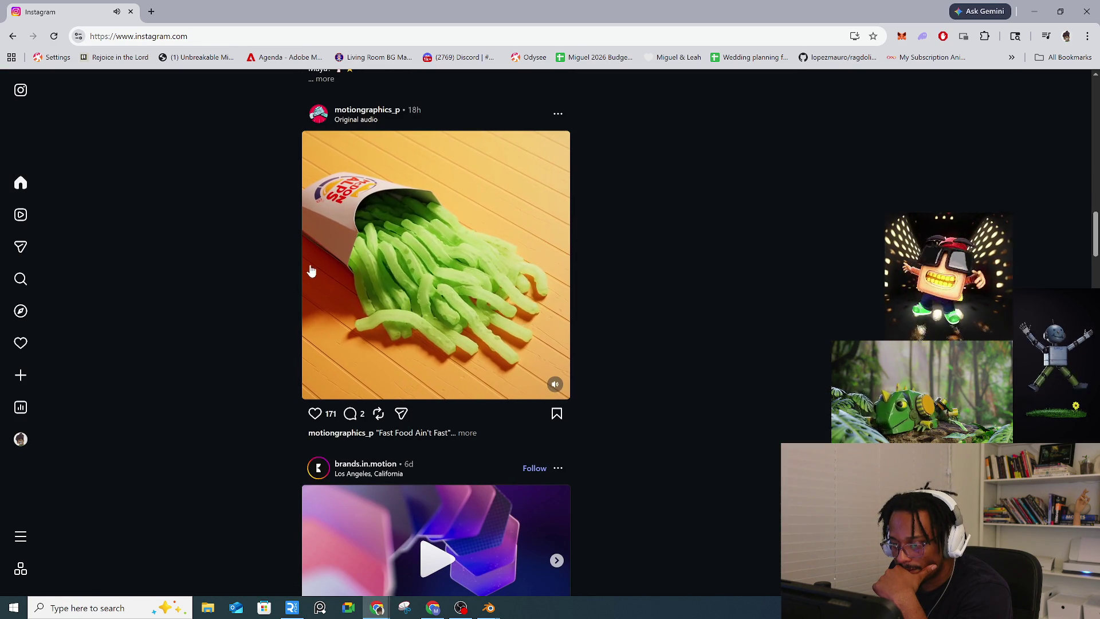
pyautogui.click(315, 414)
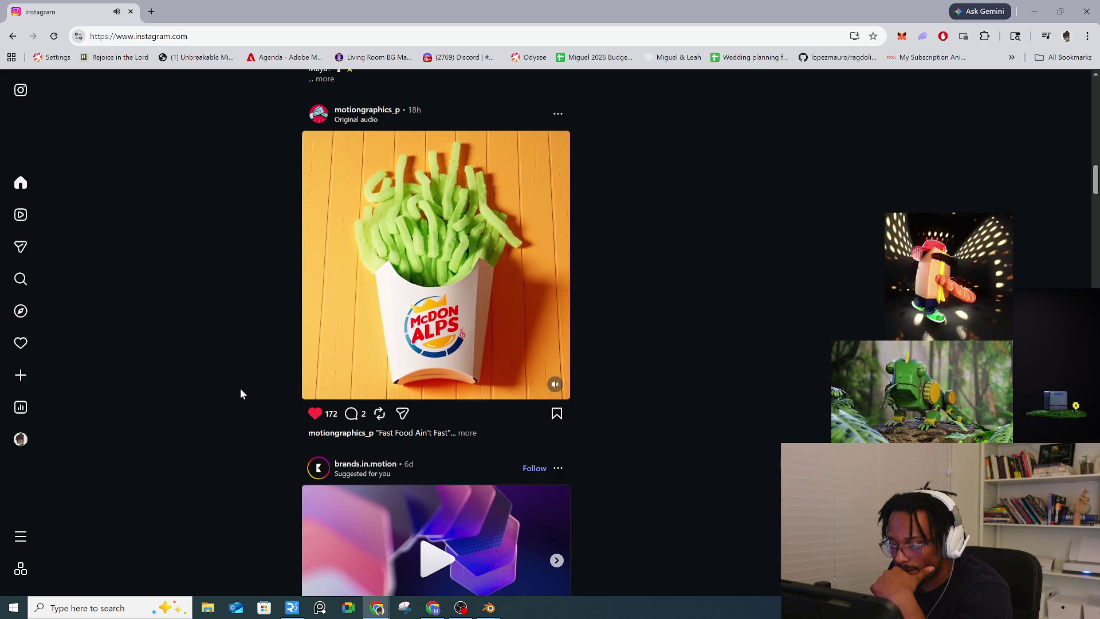
pyautogui.scroll(-5, 241, 392)
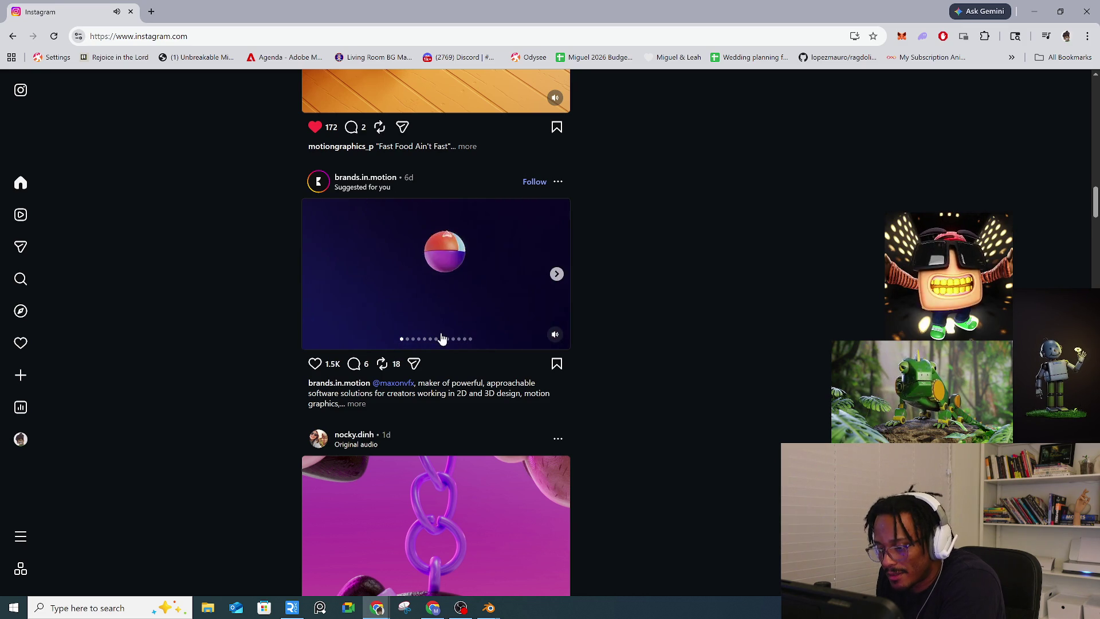
pyautogui.click(457, 298)
pyautogui.scroll(-12, 573, 267)
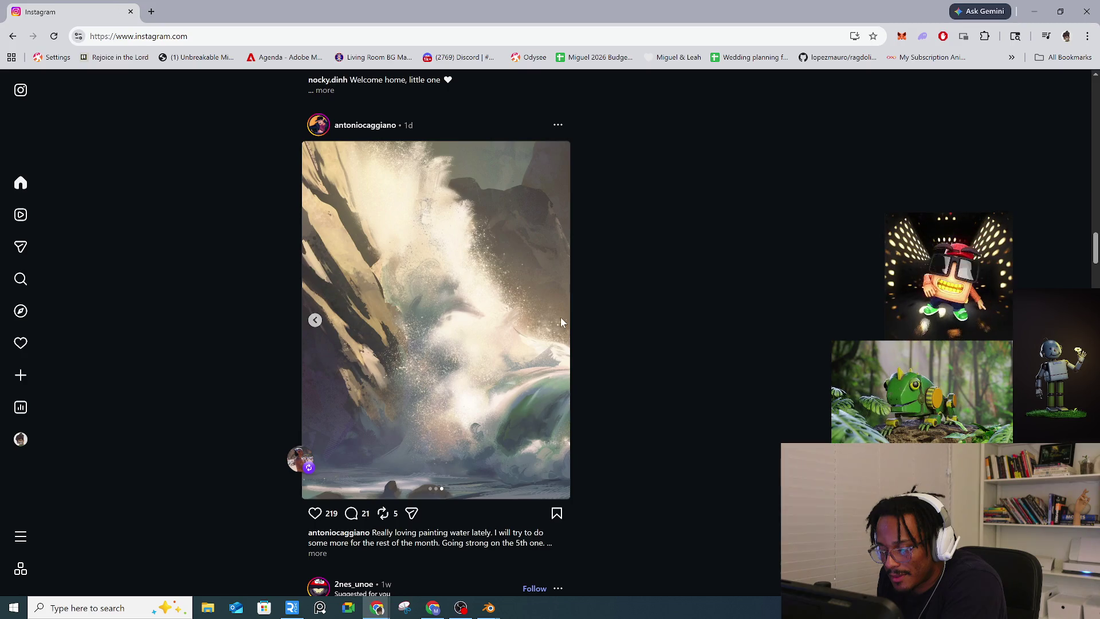
pyautogui.scroll(-5, 515, 380)
pyautogui.click(315, 226)
# Step: Page the blue-figure drawing post to its pencil-sketch slide and like it
pyautogui.scroll(-3, 288, 255)
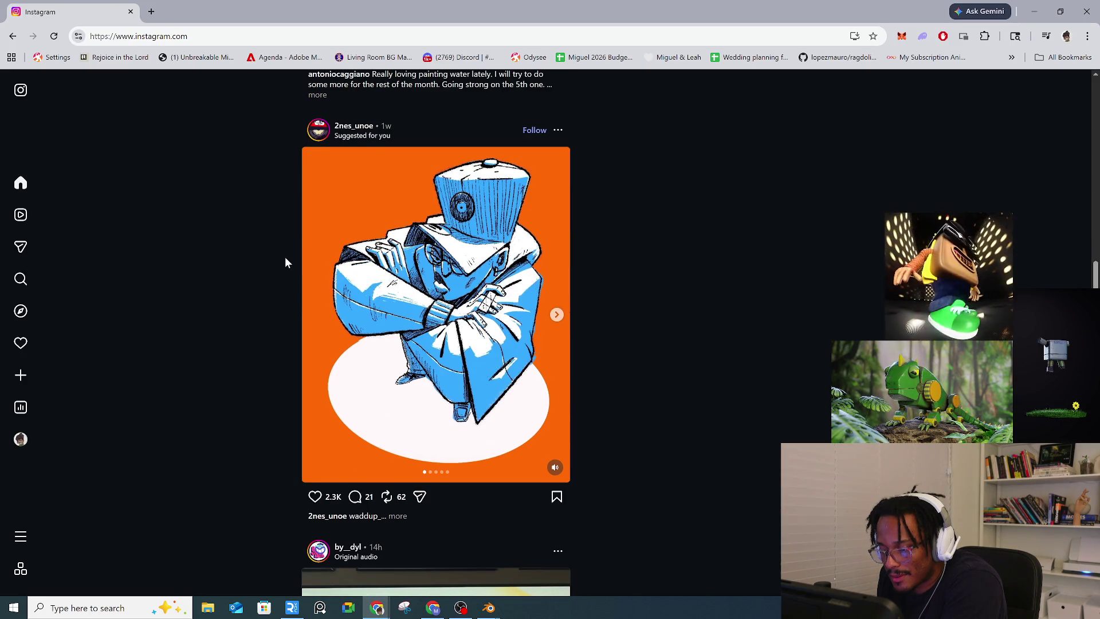
pyautogui.click(554, 316)
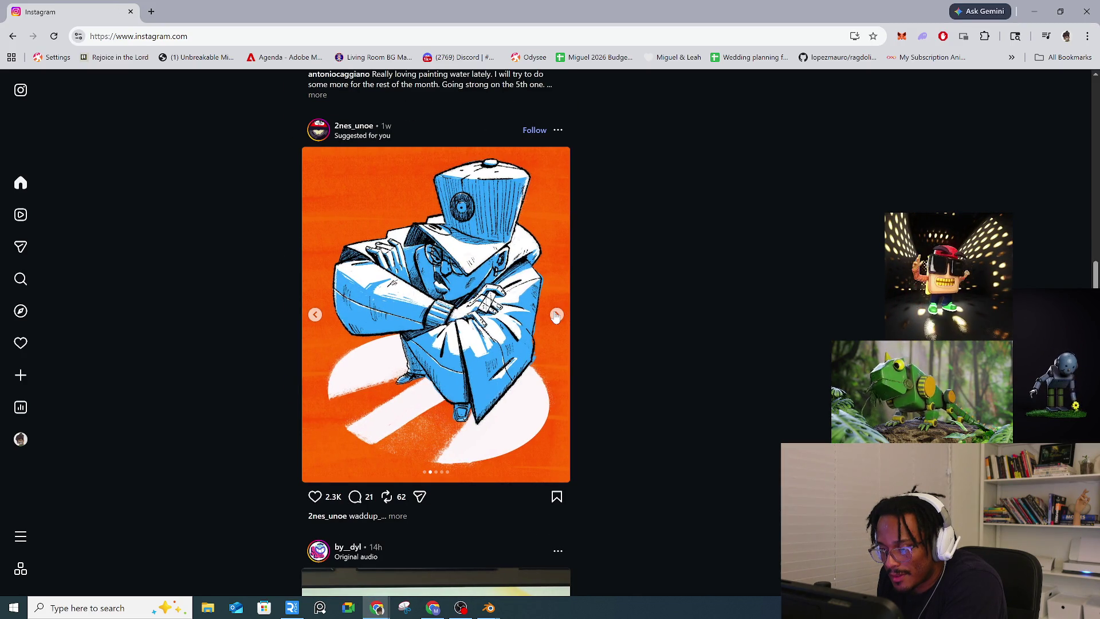
pyautogui.click(556, 316)
pyautogui.click(556, 316)
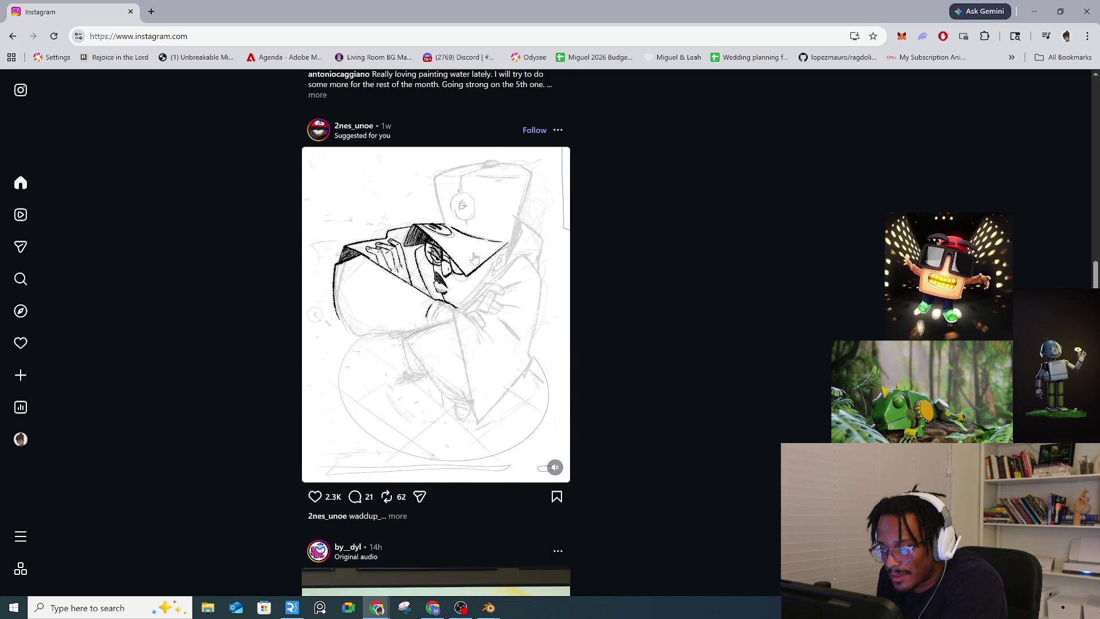
pyautogui.click(314, 496)
pyautogui.scroll(-7, 367, 438)
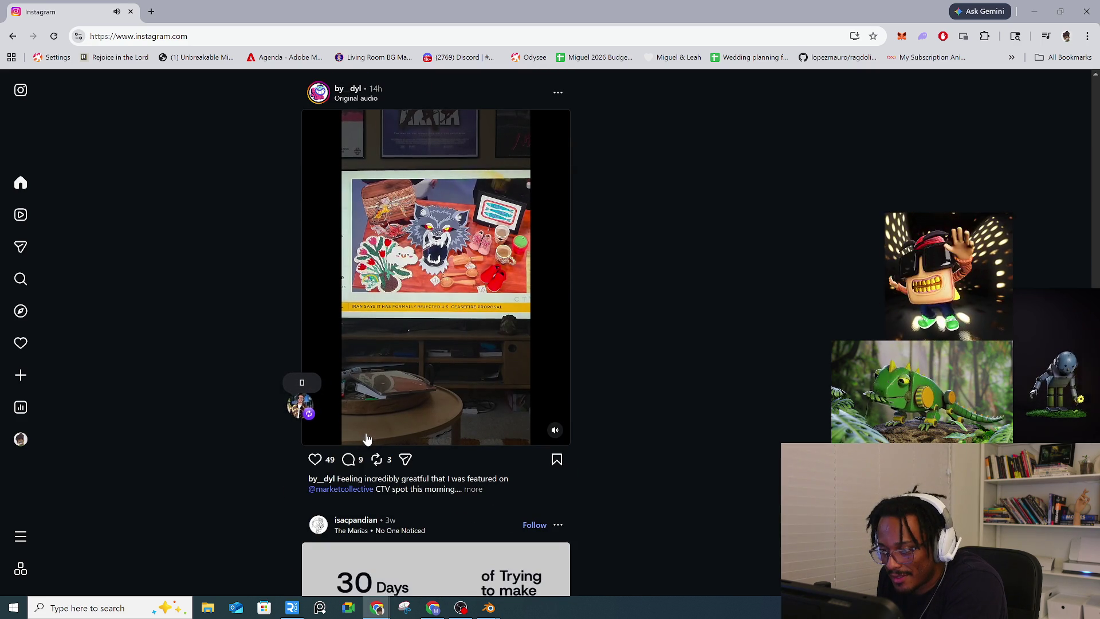
pyautogui.scroll(-6, 367, 439)
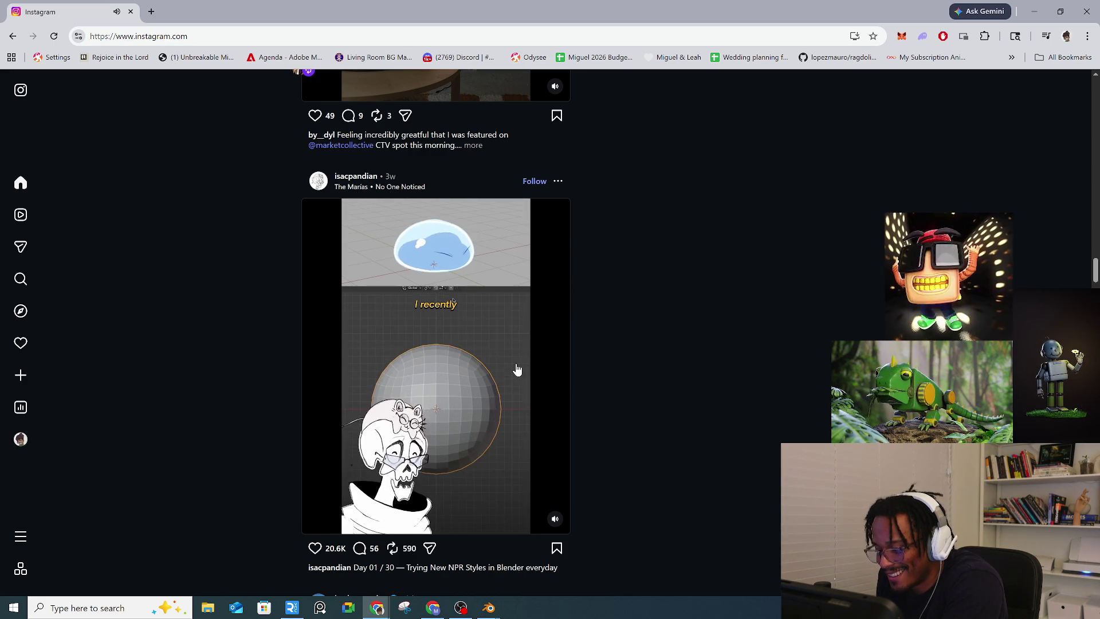
# Step: Pause the Blender NPR style video and scroll to the pink shoe ad
pyautogui.scroll(-1, 518, 369)
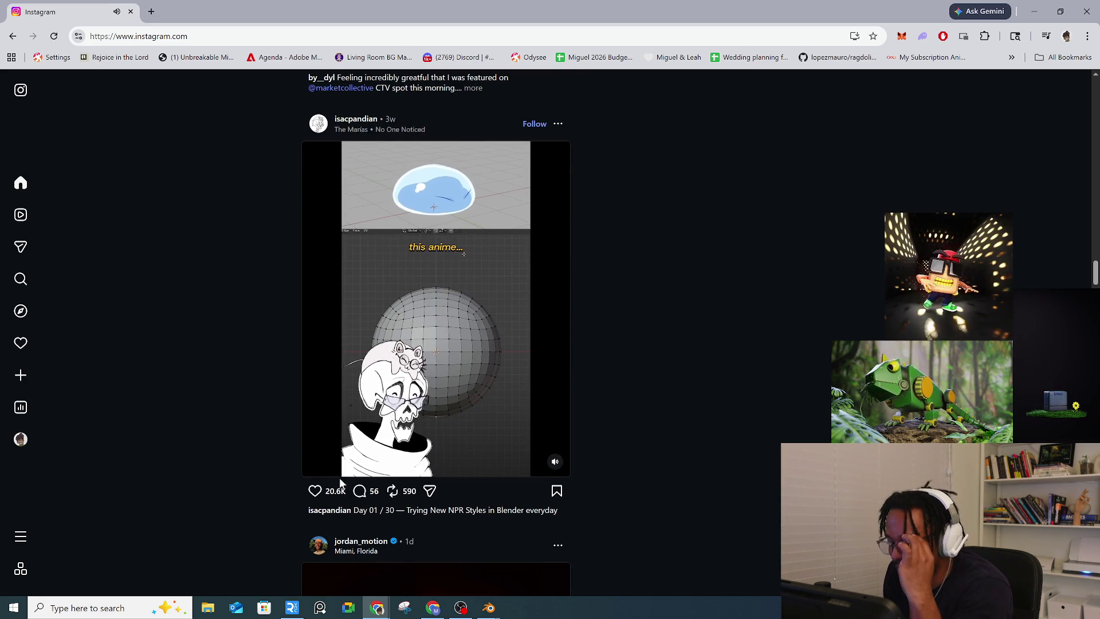
pyautogui.click(465, 388)
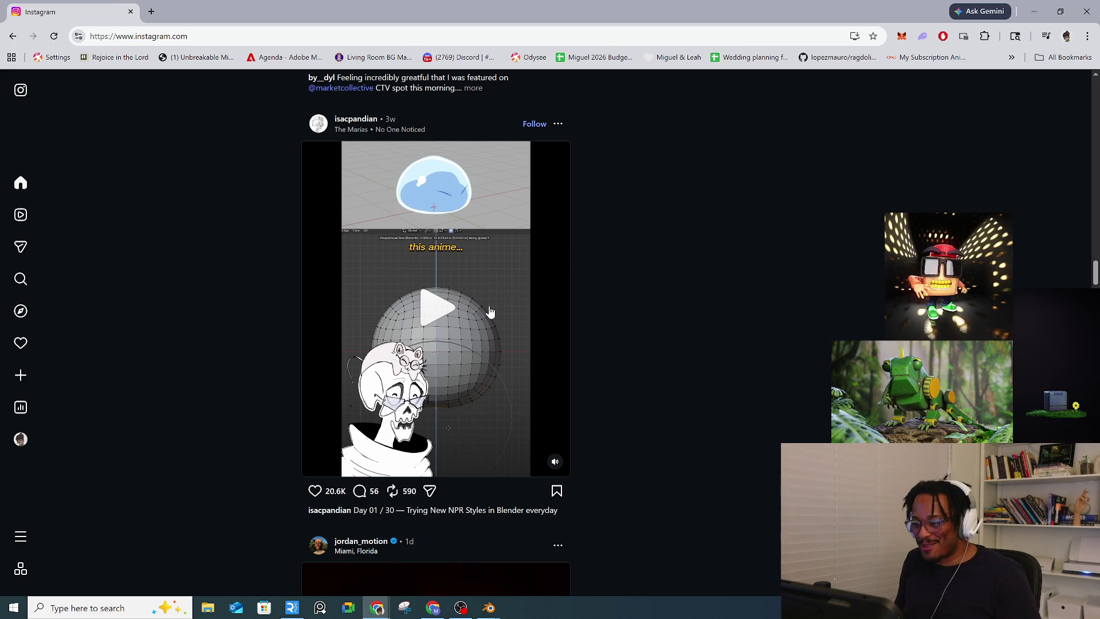
pyautogui.scroll(-7, 586, 260)
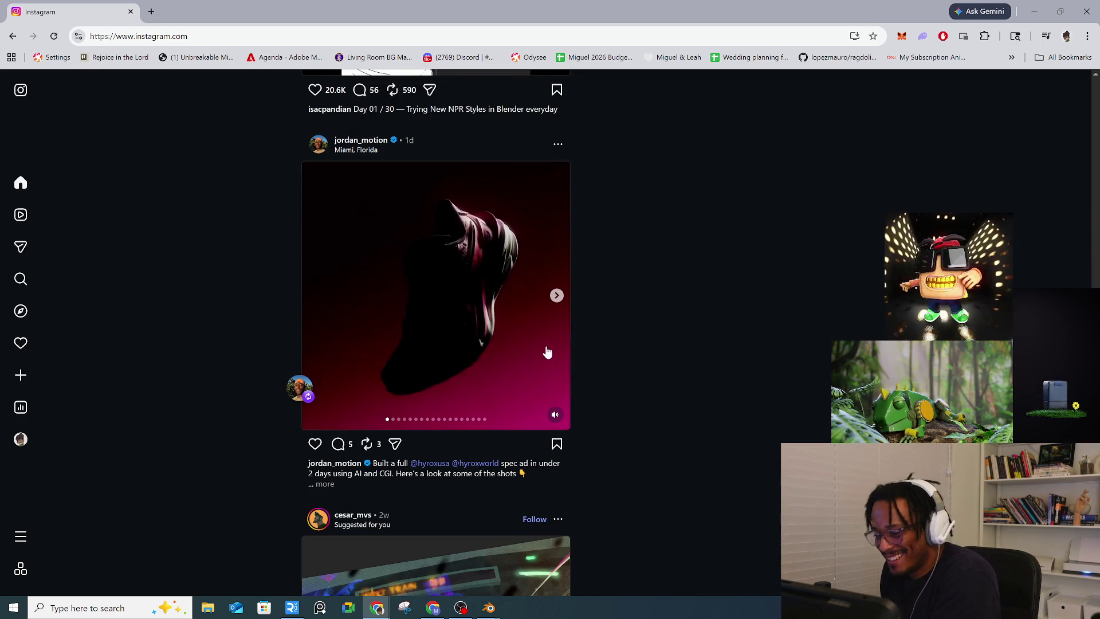
pyautogui.scroll(-3, 555, 321)
pyautogui.scroll(3, 556, 321)
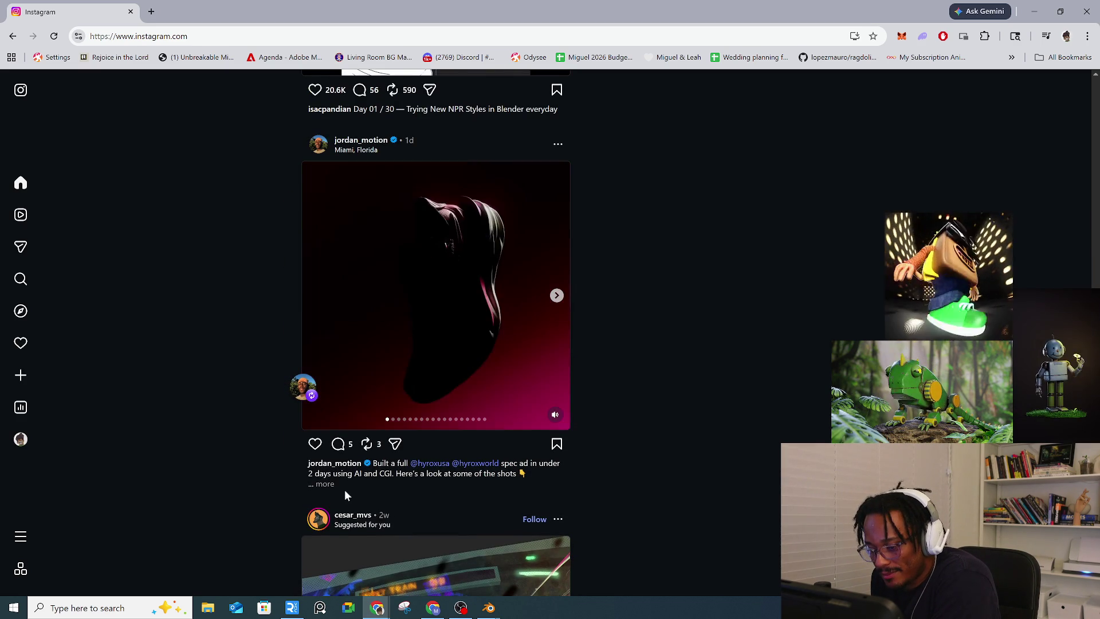
# Step: Page the shoe ad to its pink shoes video slide and expand its full caption
pyautogui.click(556, 297)
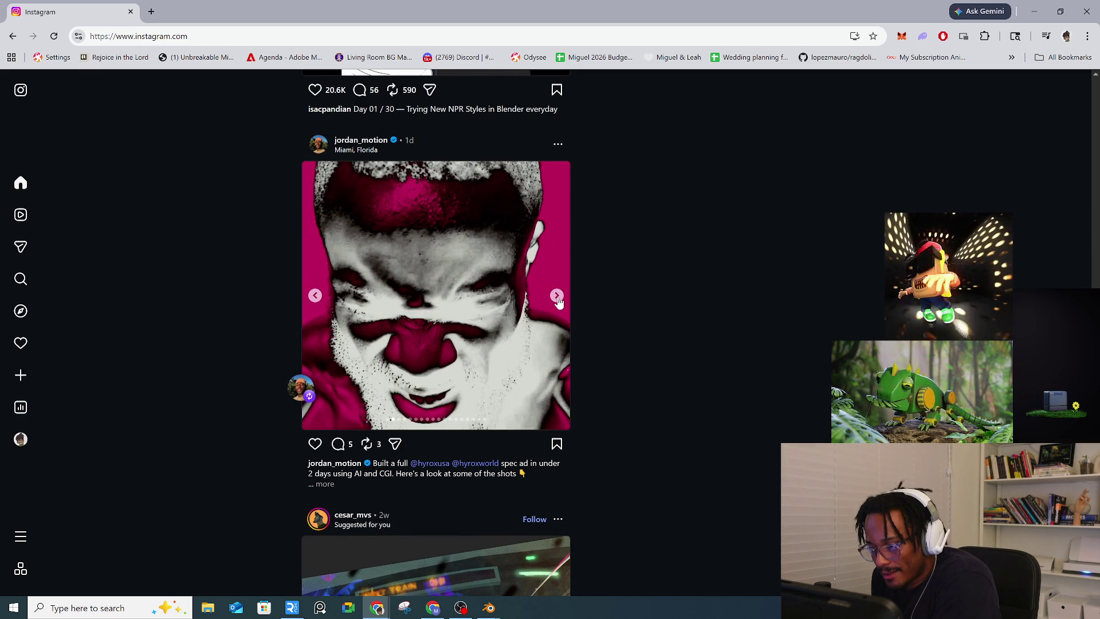
pyautogui.click(557, 297)
pyautogui.click(558, 301)
pyautogui.click(557, 297)
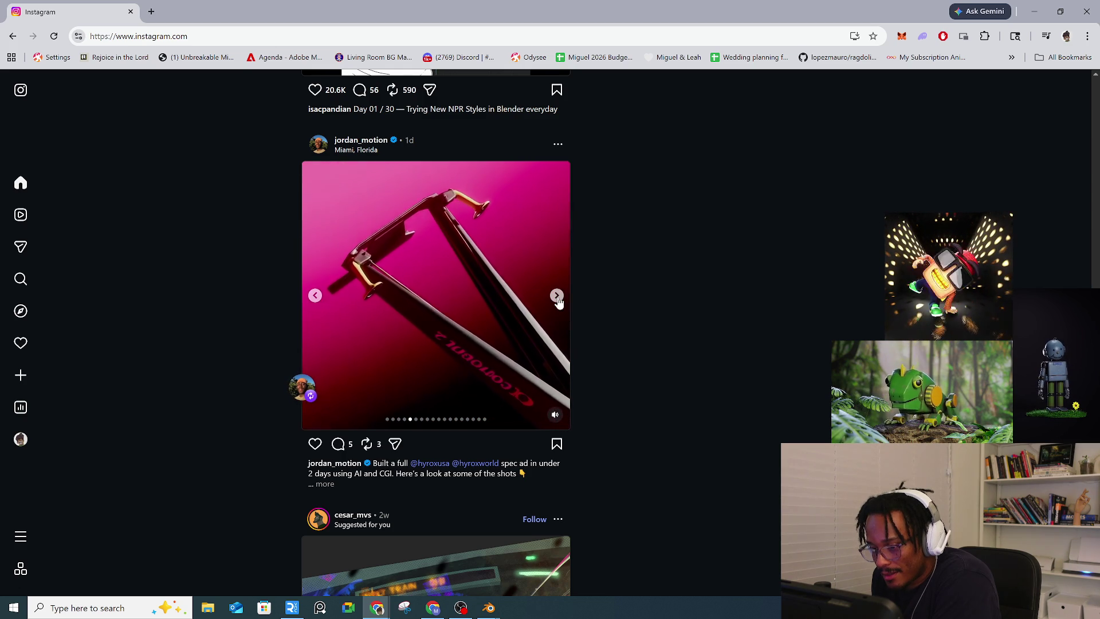
pyautogui.click(557, 297)
pyautogui.click(559, 301)
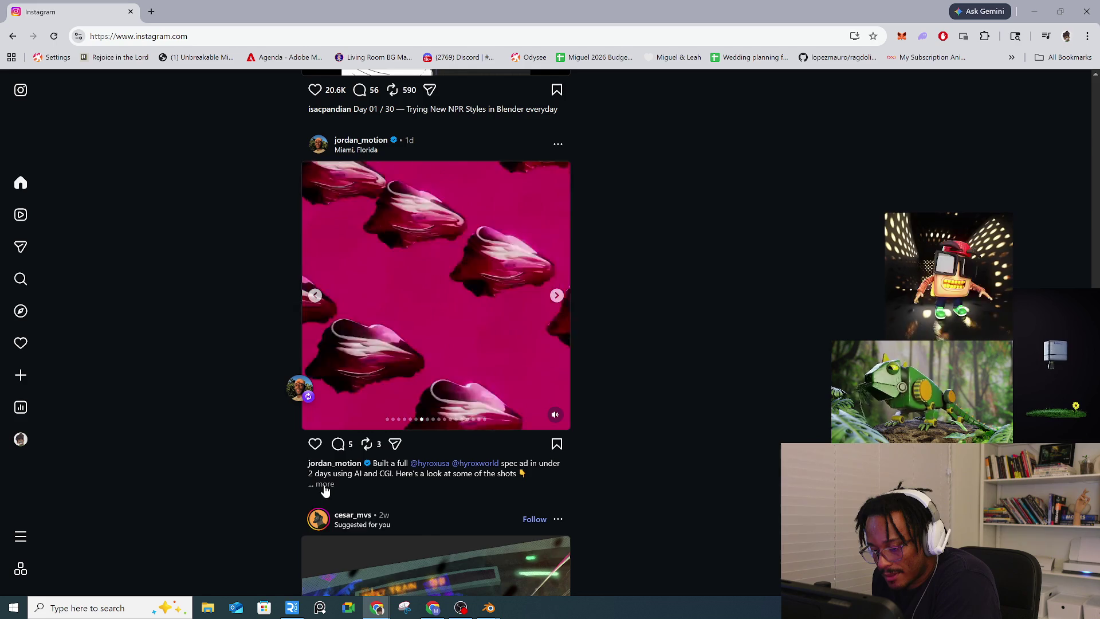
pyautogui.click(325, 484)
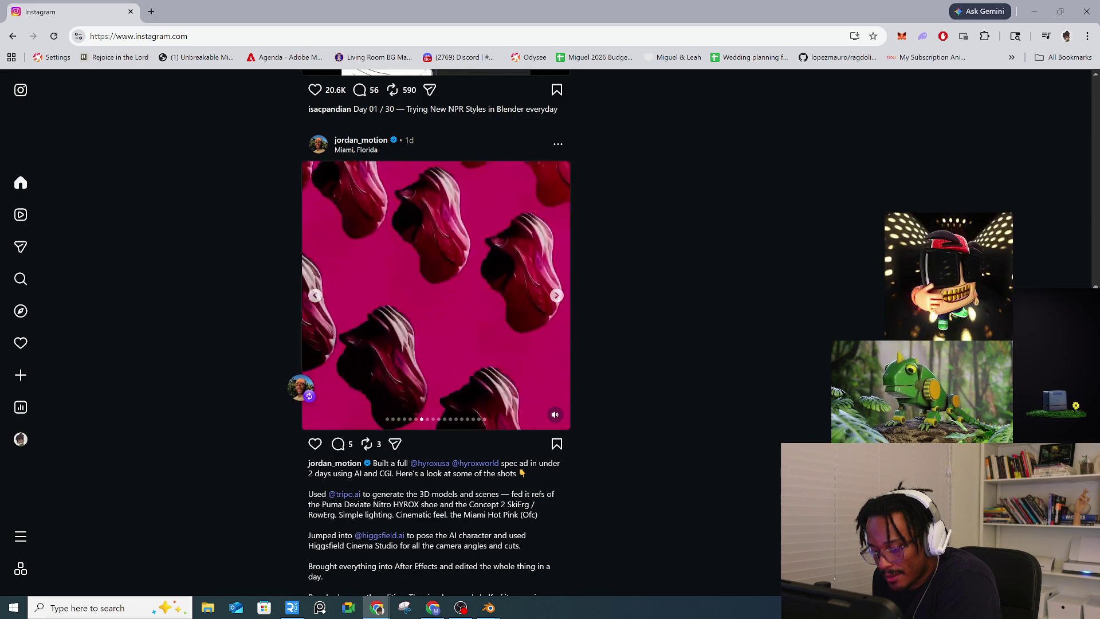
# Step: Page through the remaining shoe ad slides to the last, the pink rowing machine
pyautogui.scroll(-1, 361, 481)
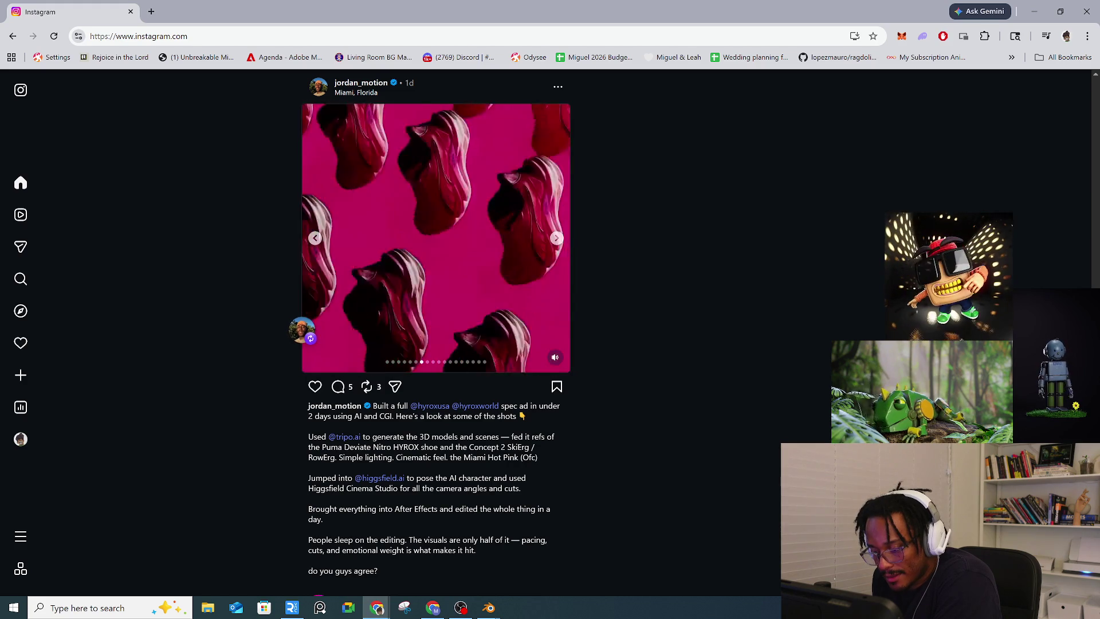
pyautogui.scroll(-1, 360, 466)
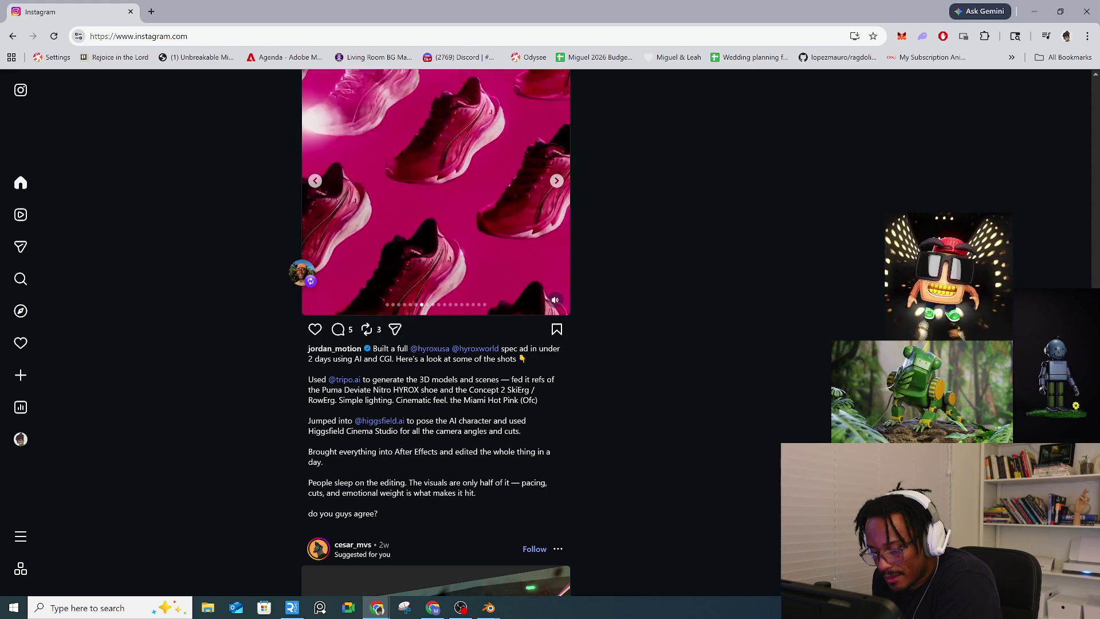
pyautogui.scroll(-2, 348, 492)
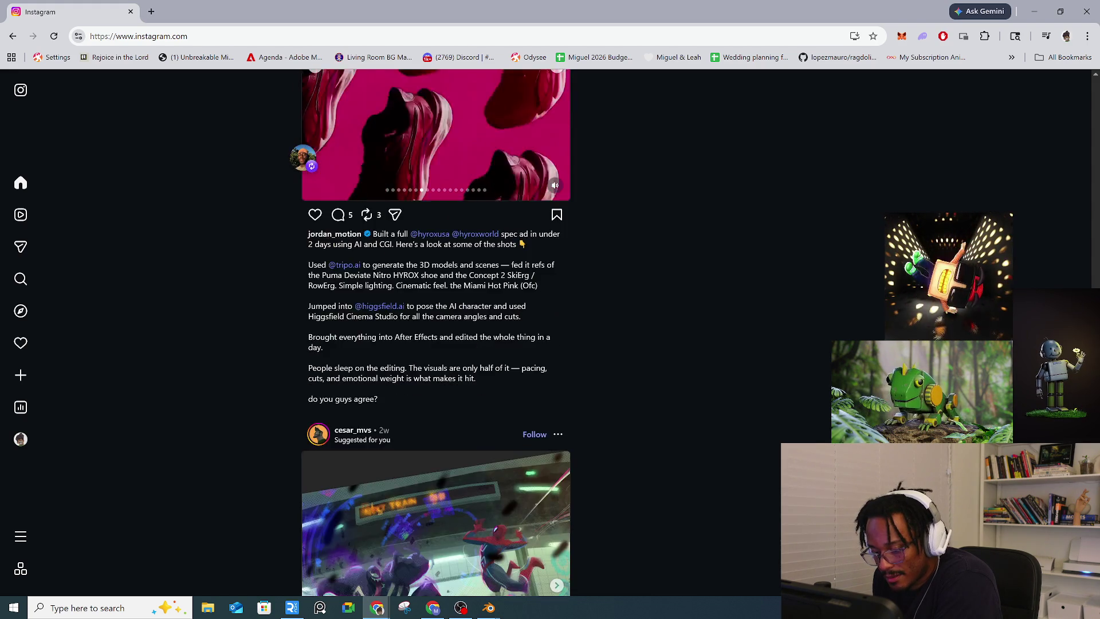
pyautogui.scroll(2, 348, 492)
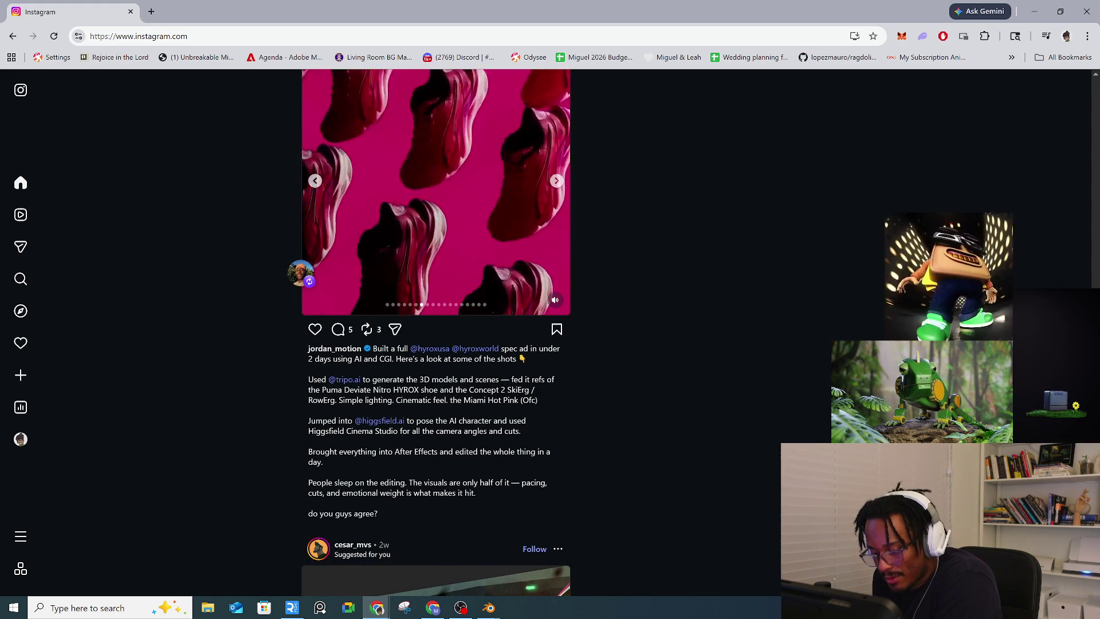
pyautogui.scroll(-5, 464, 498)
pyautogui.scroll(4, 464, 499)
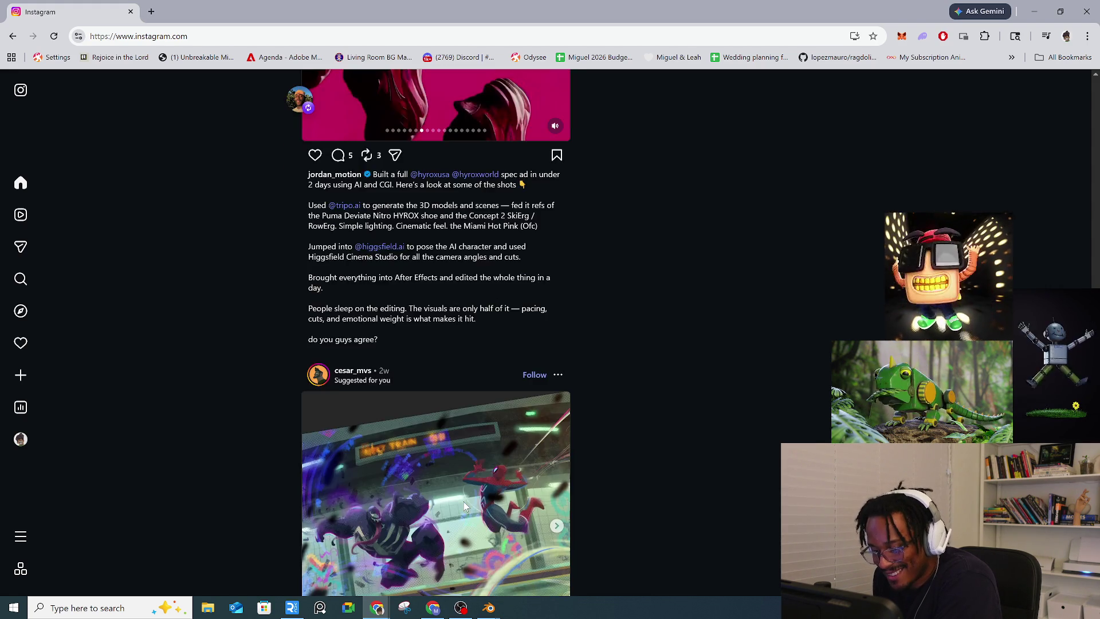
pyautogui.scroll(3, 463, 506)
pyautogui.scroll(-1, 536, 285)
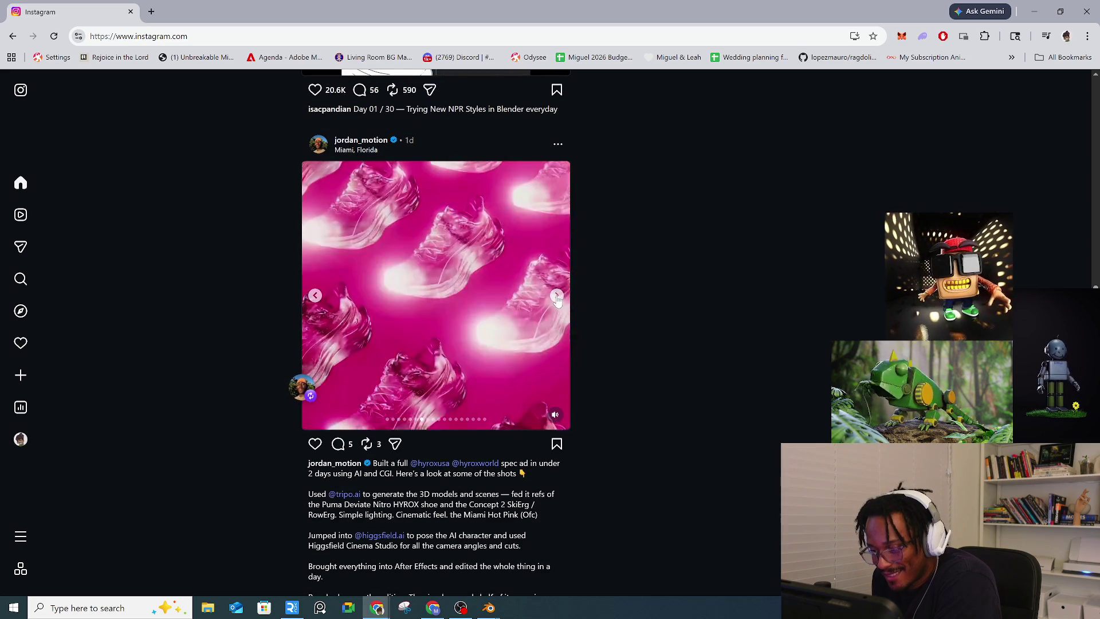
pyautogui.click(557, 295)
pyautogui.click(557, 295)
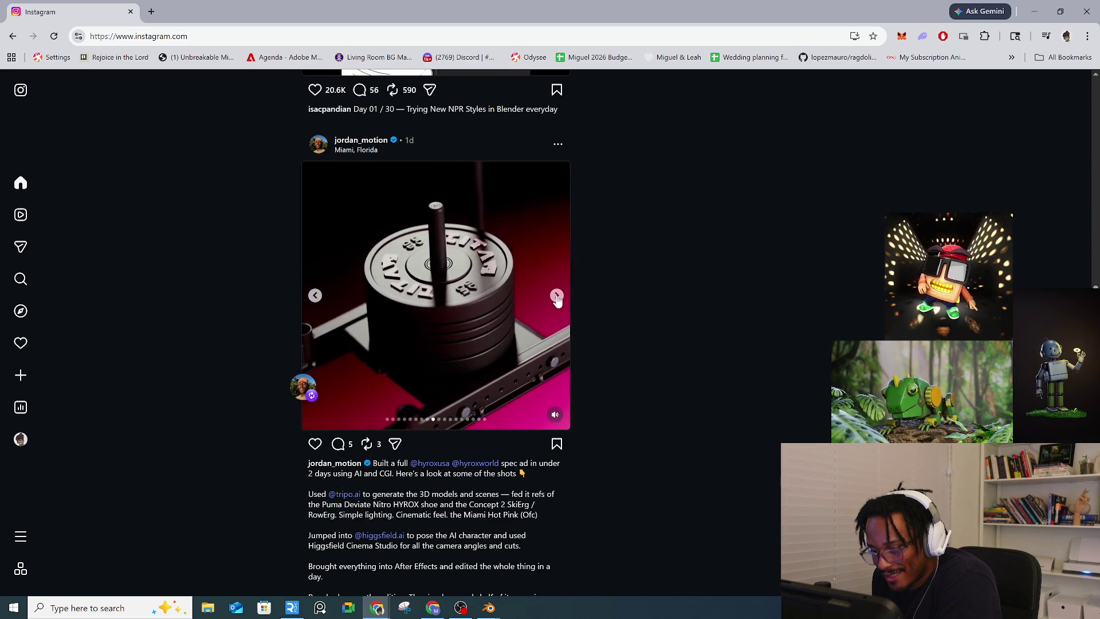
pyautogui.click(557, 296)
pyautogui.click(556, 296)
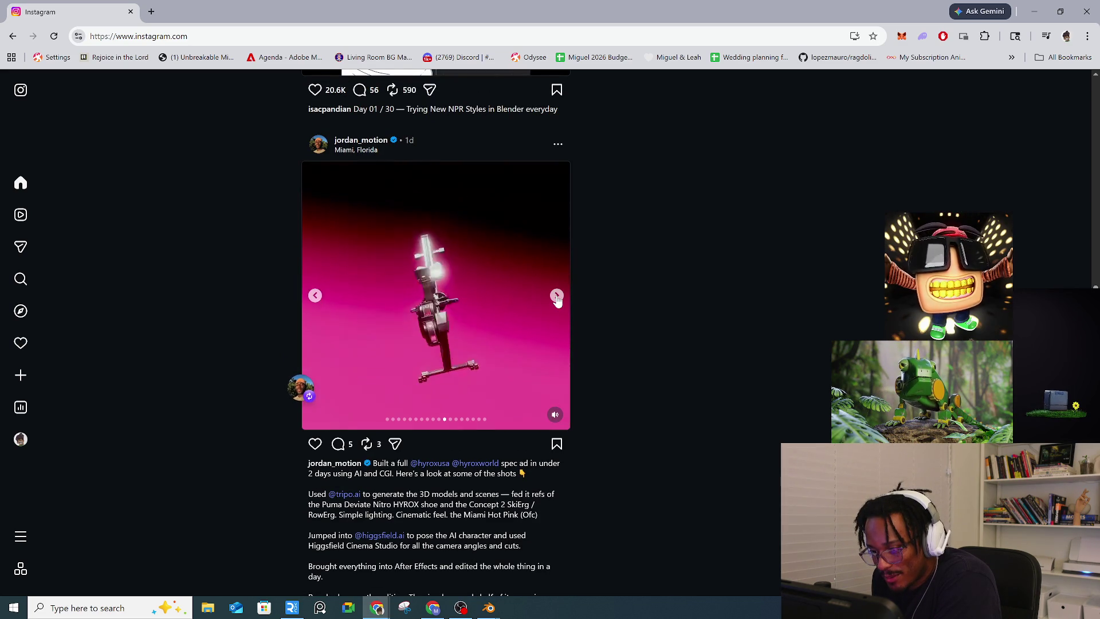
pyautogui.click(557, 295)
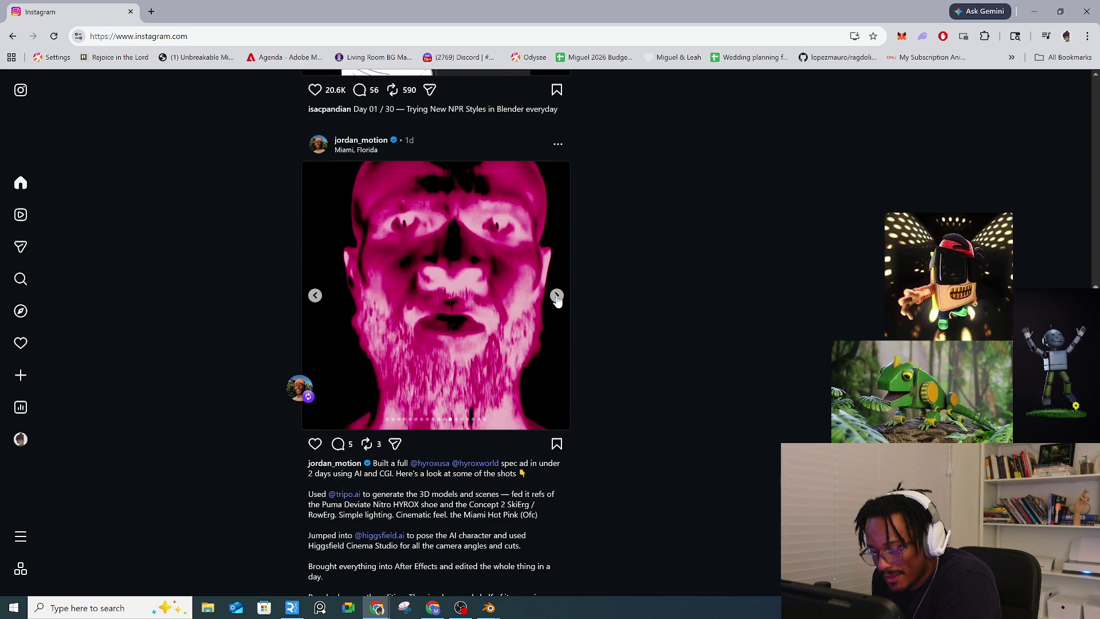
pyautogui.click(557, 296)
pyautogui.click(557, 295)
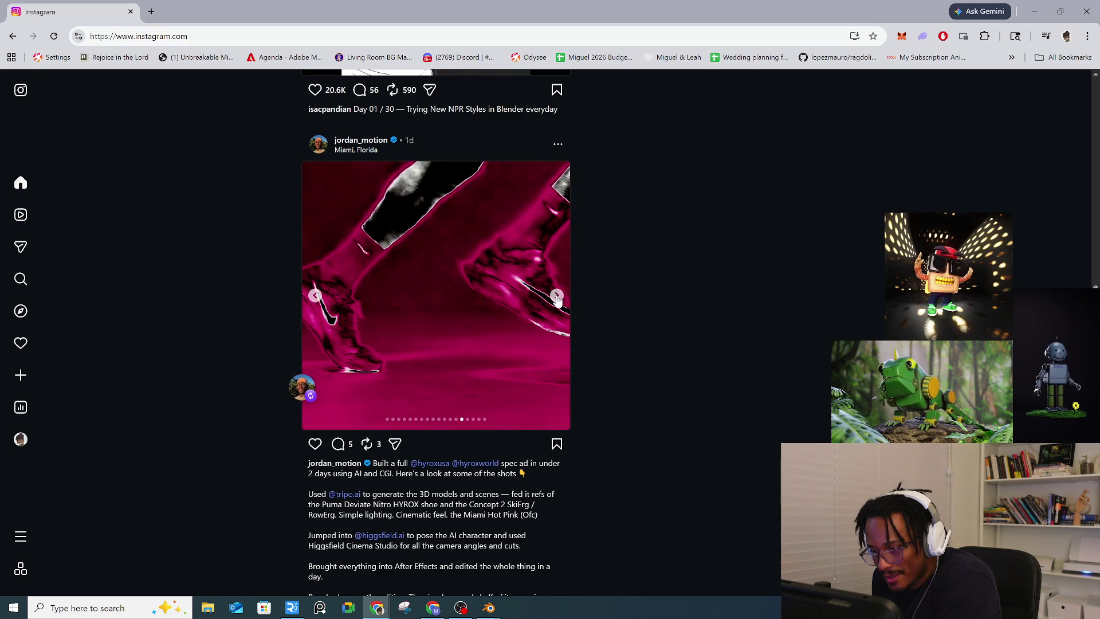
pyautogui.click(557, 296)
pyautogui.click(557, 295)
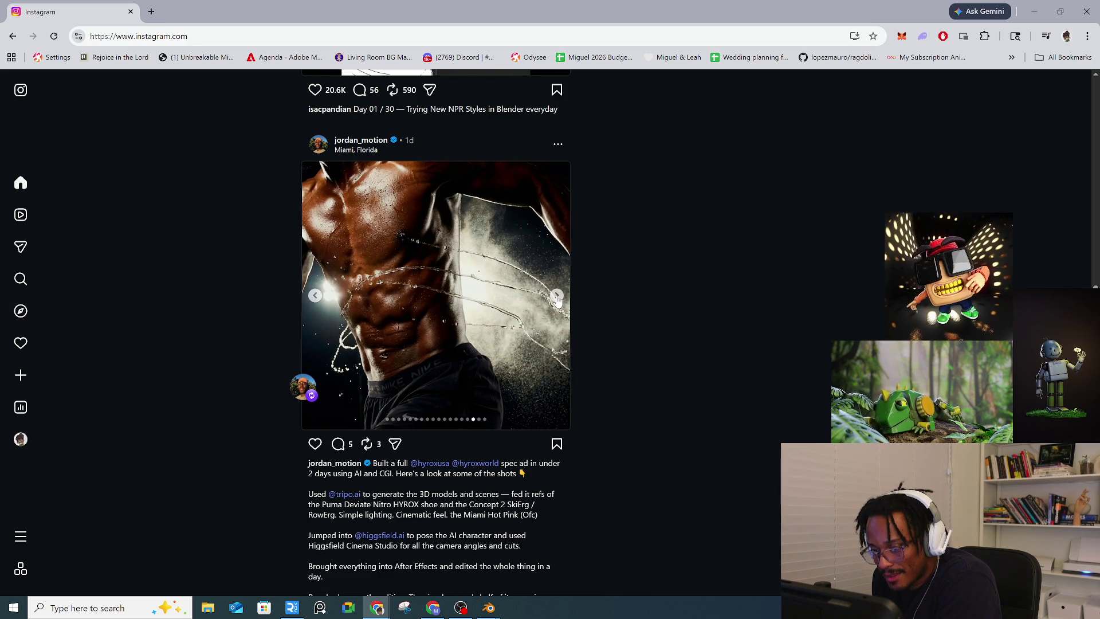
pyautogui.click(557, 296)
pyautogui.click(557, 295)
# Step: Page the Spider-Man artwork to its pencil sketch and glance at its likes list
pyautogui.scroll(-8, 557, 299)
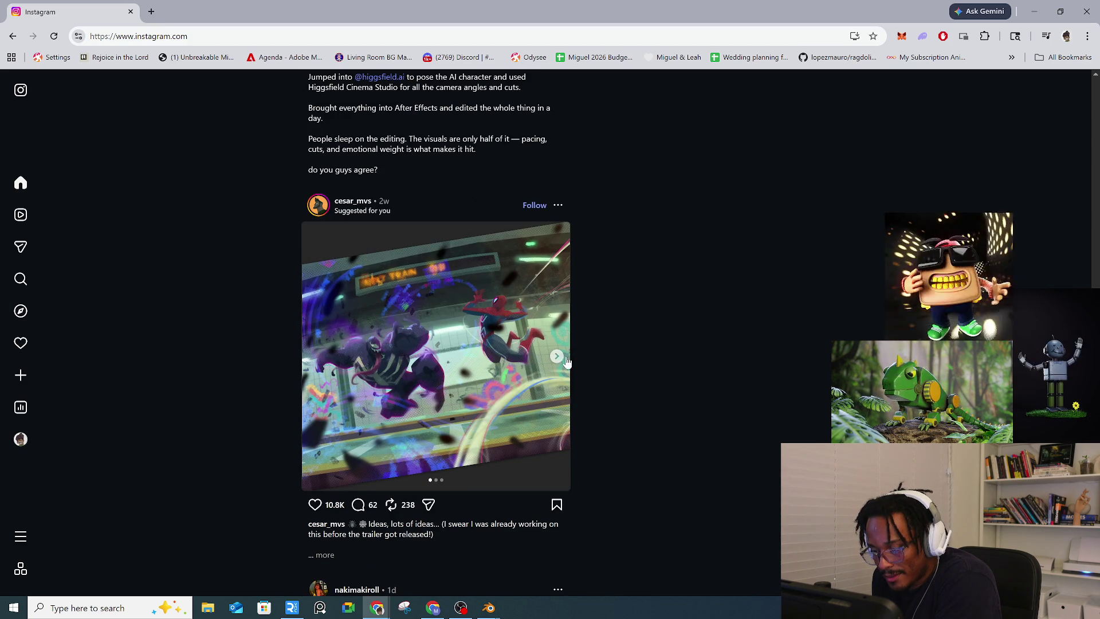
pyautogui.click(559, 356)
pyautogui.click(559, 360)
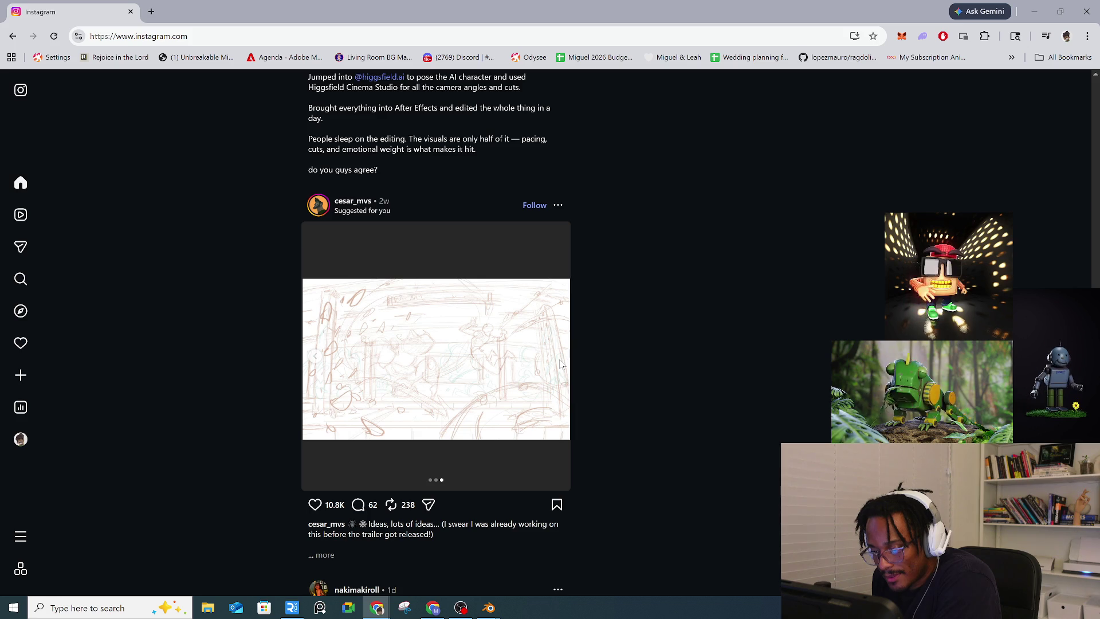
pyautogui.click(330, 505)
pyautogui.click(719, 462)
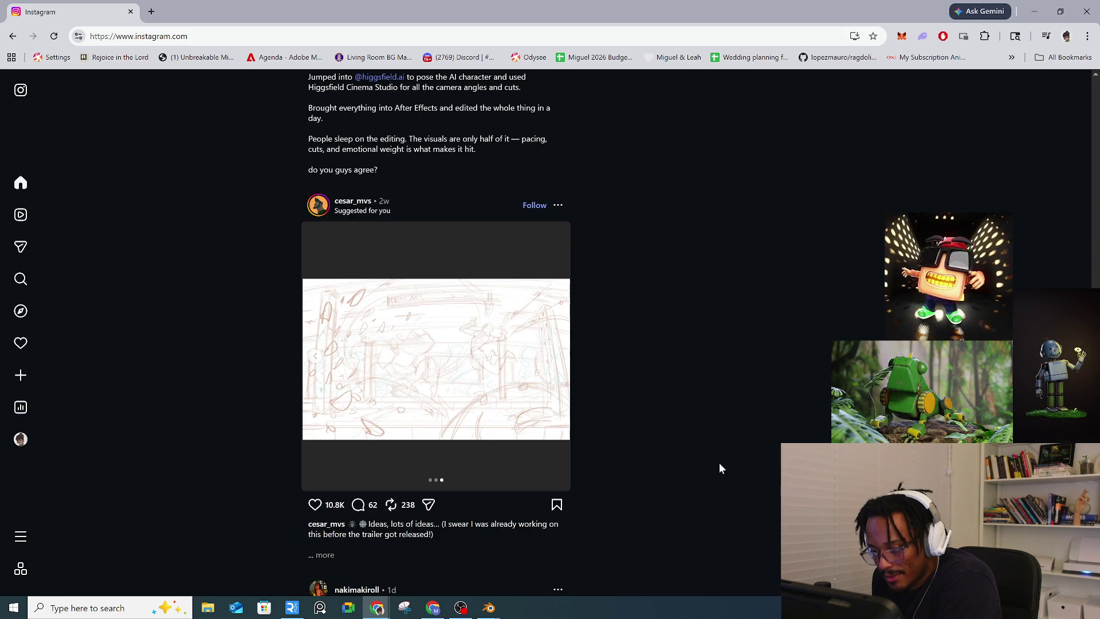
pyautogui.scroll(-20, 269, 497)
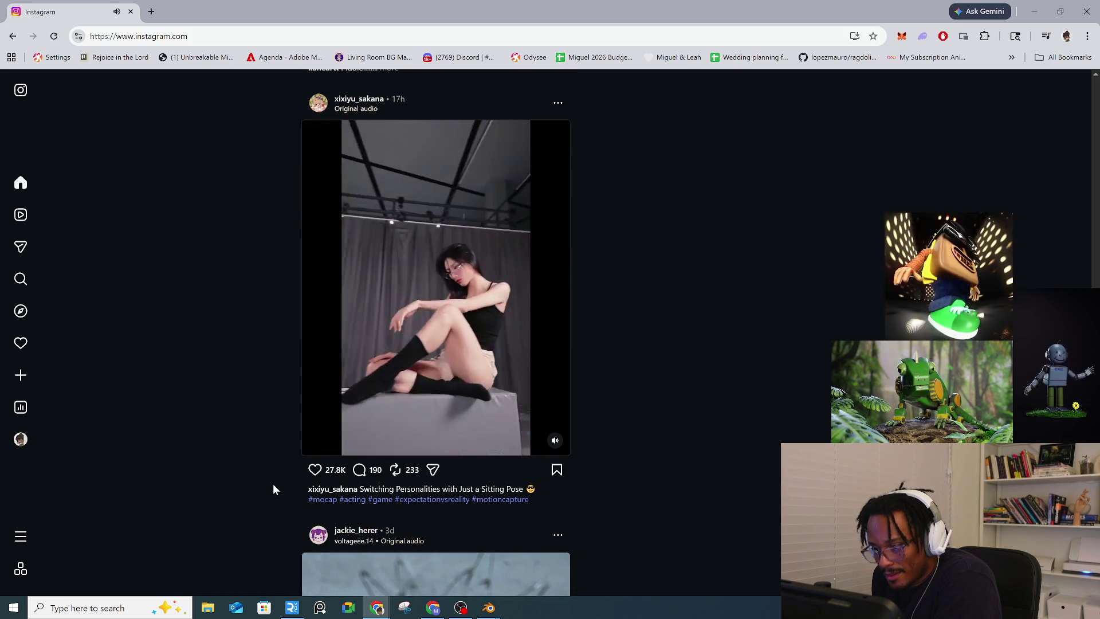
pyautogui.scroll(1, 274, 484)
pyautogui.scroll(-7, 274, 484)
pyautogui.scroll(-2, 273, 484)
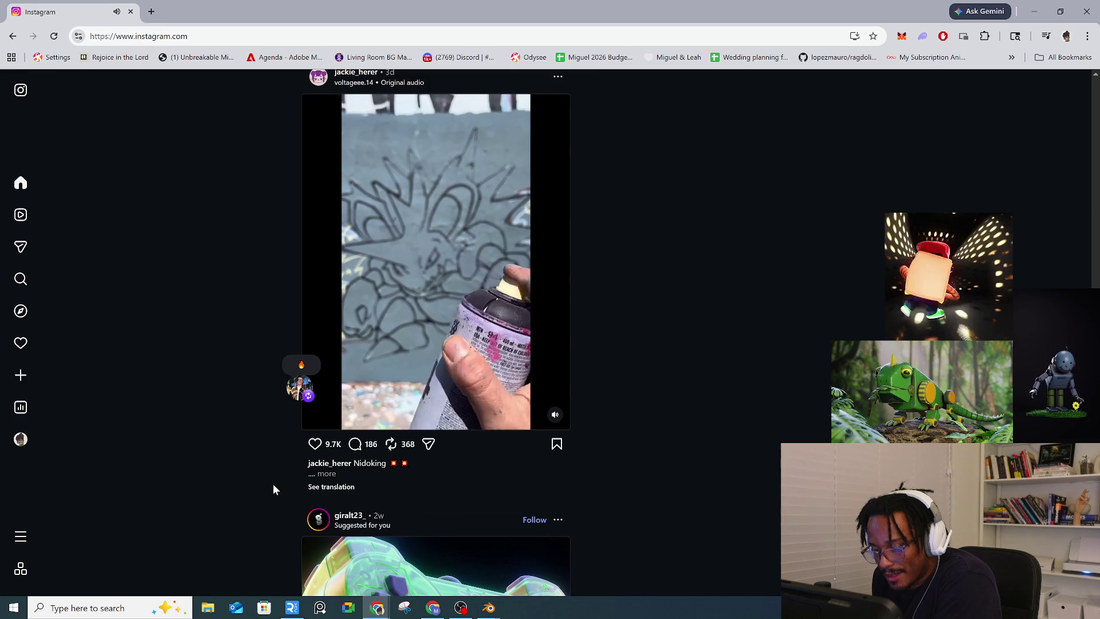
pyautogui.scroll(-8, 273, 484)
pyautogui.scroll(2, 272, 484)
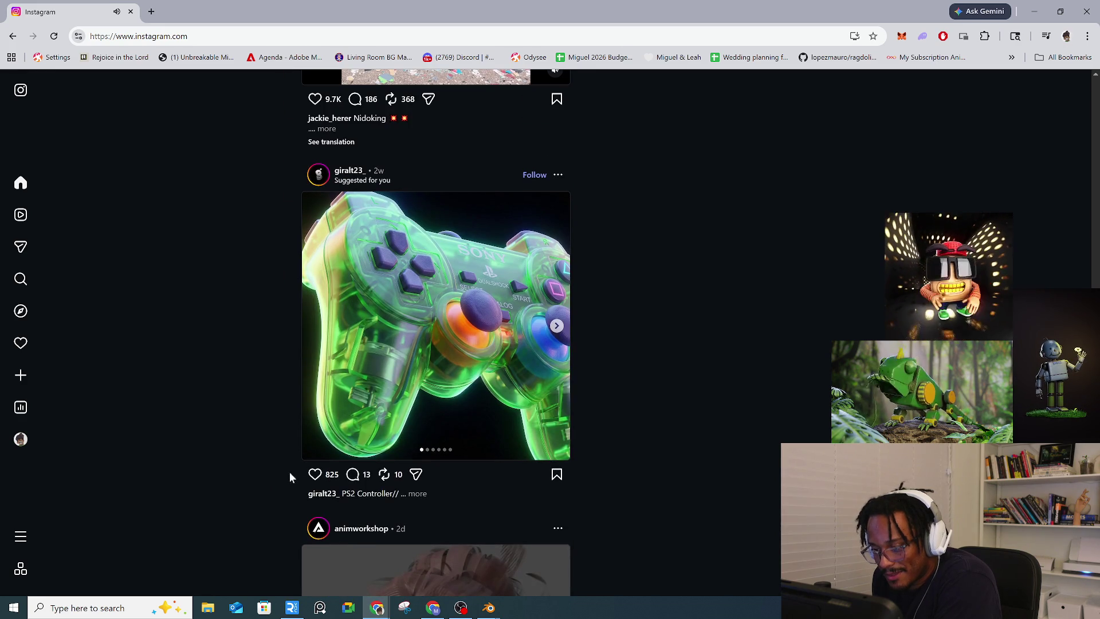
pyautogui.click(557, 326)
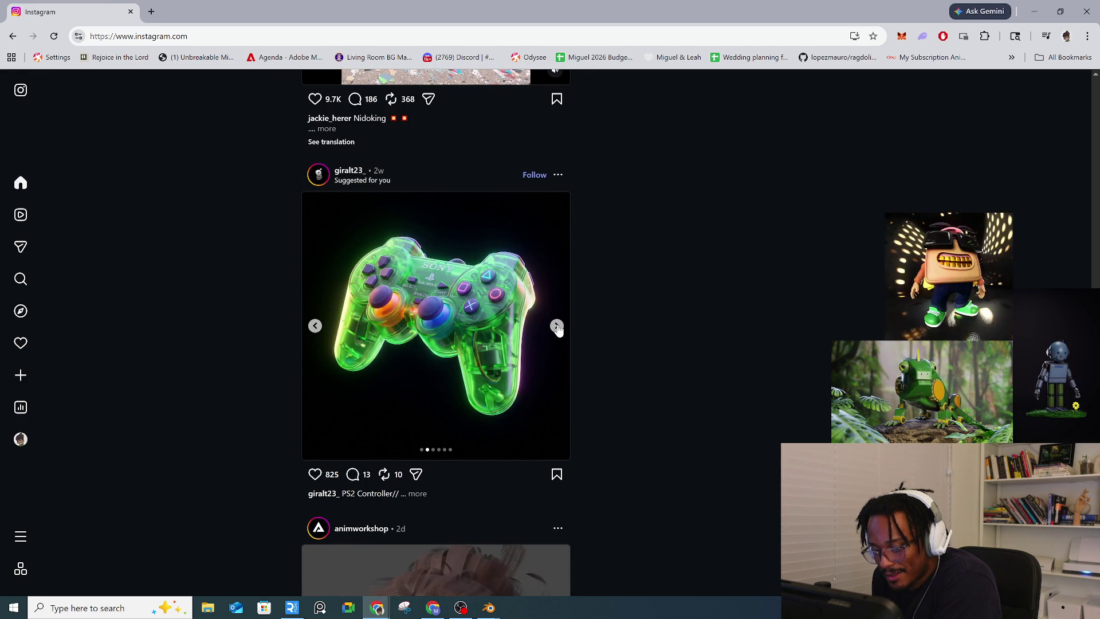
pyautogui.click(557, 326)
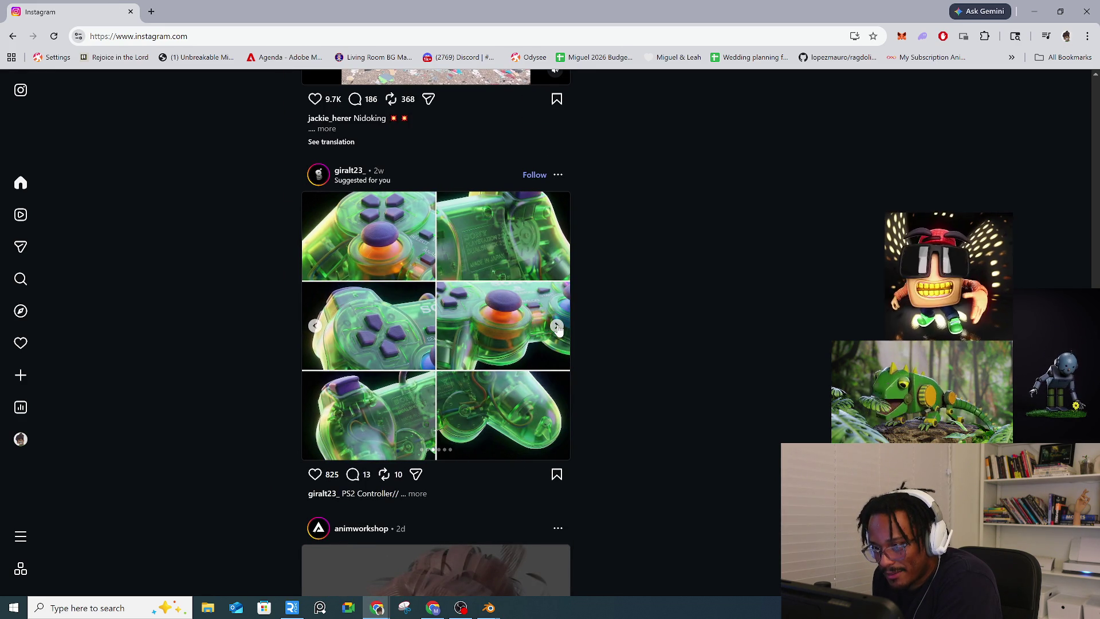
pyautogui.click(557, 326)
pyautogui.click(418, 494)
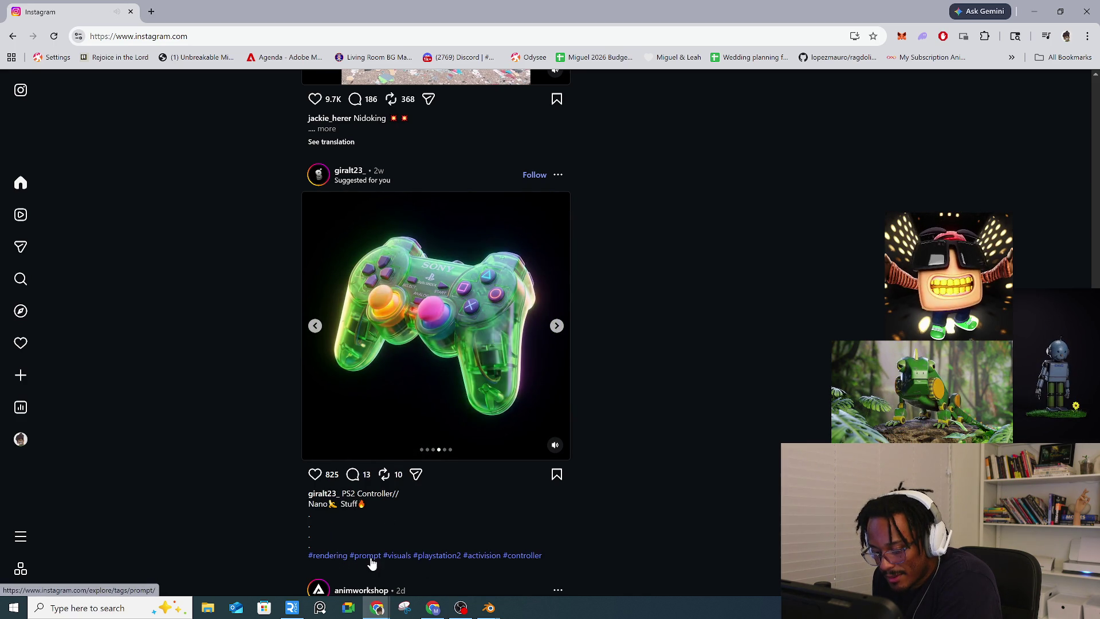
pyautogui.click(557, 326)
pyautogui.click(558, 326)
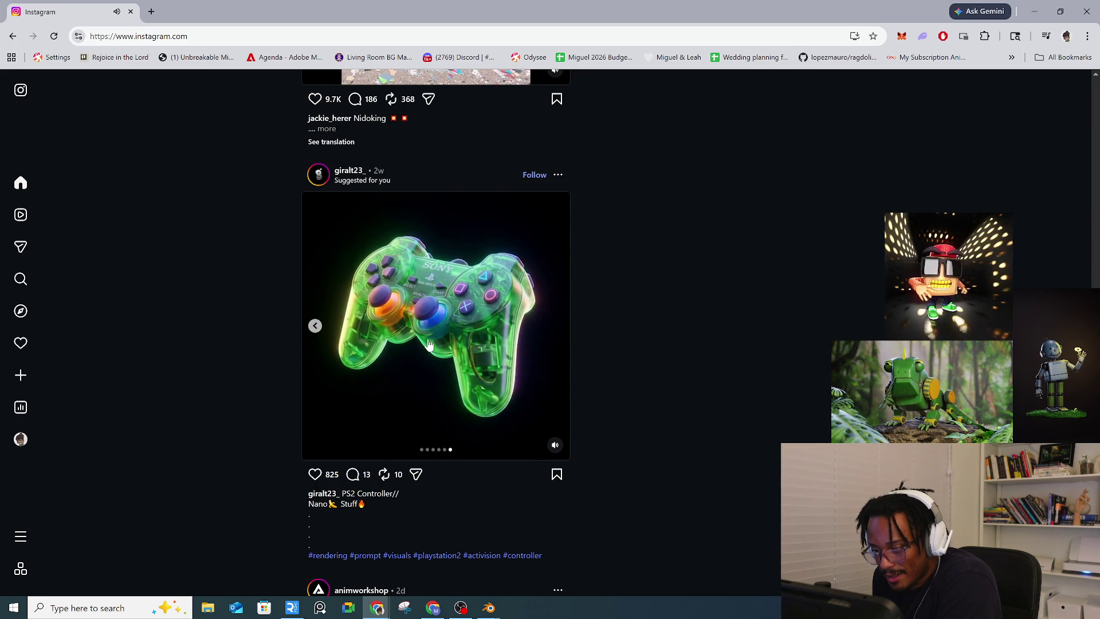
pyautogui.click(352, 173)
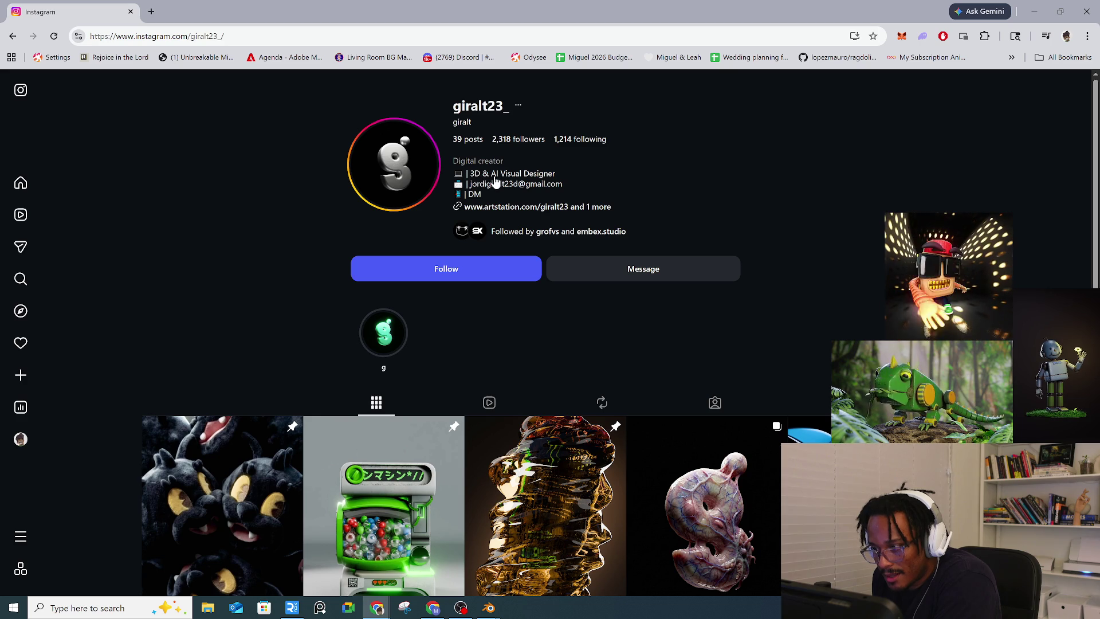
pyautogui.scroll(-6, 346, 371)
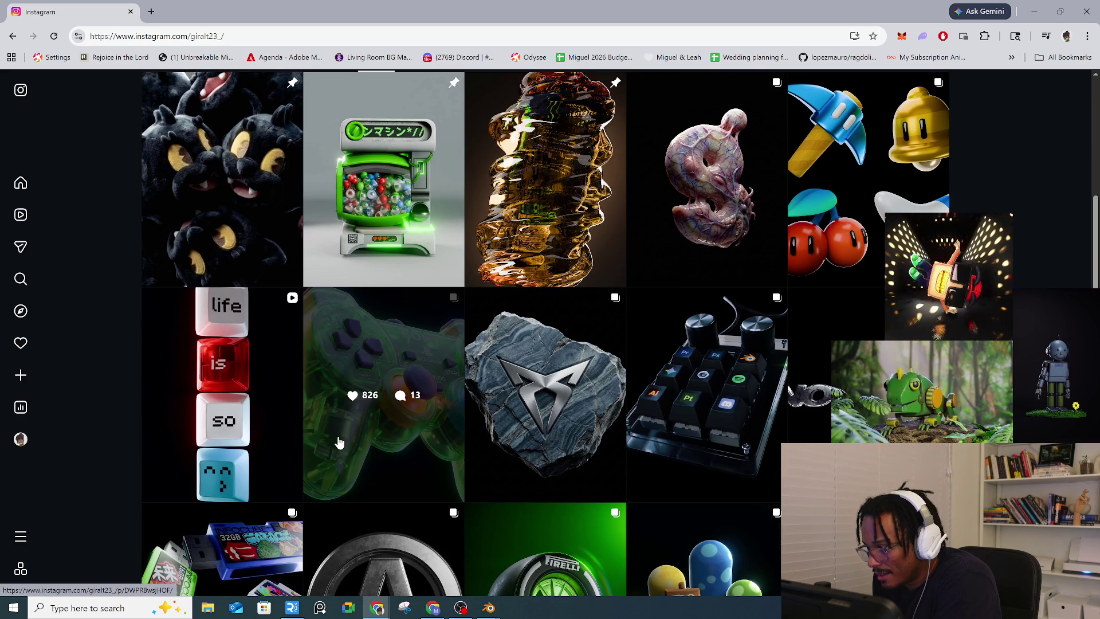
pyautogui.click(739, 228)
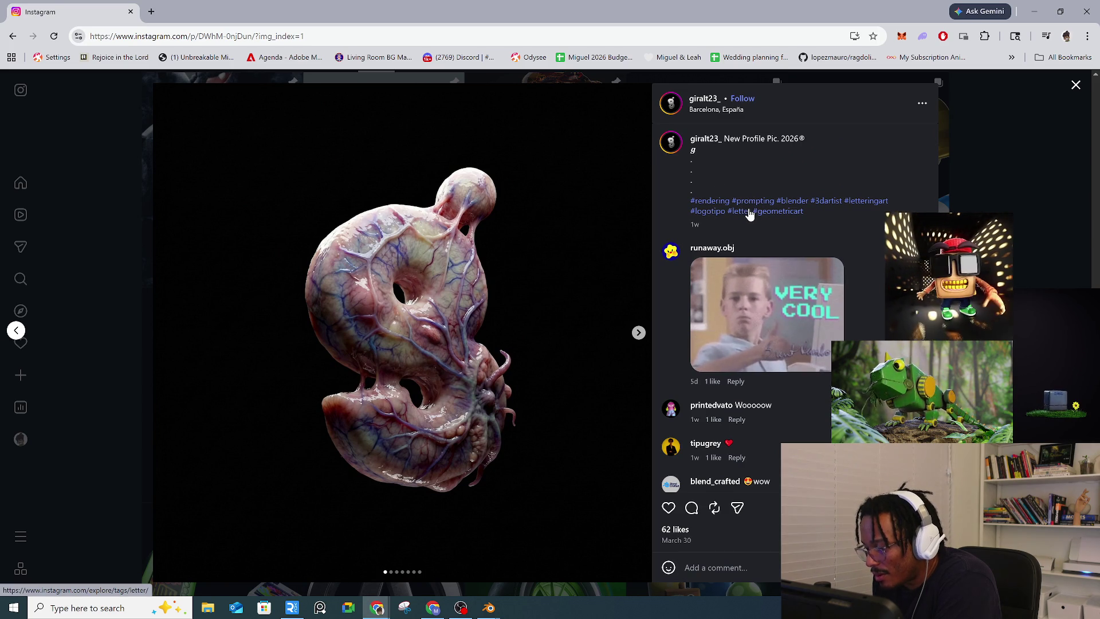
pyautogui.click(638, 332)
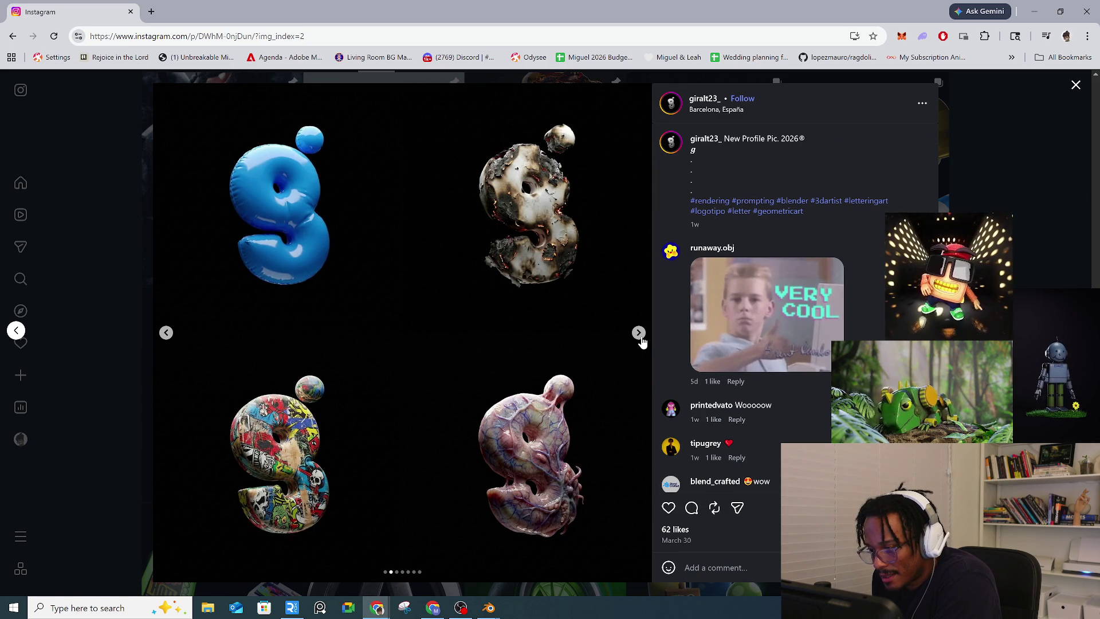
pyautogui.click(640, 334)
pyautogui.click(639, 334)
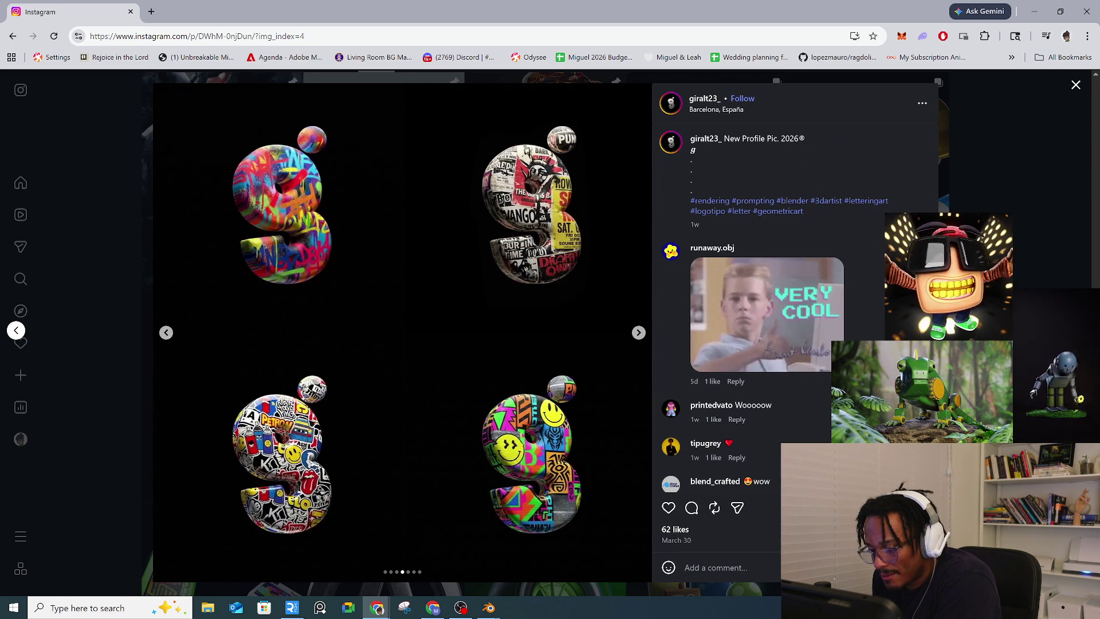
pyautogui.press('Escape')
pyautogui.scroll(-15, 640, 334)
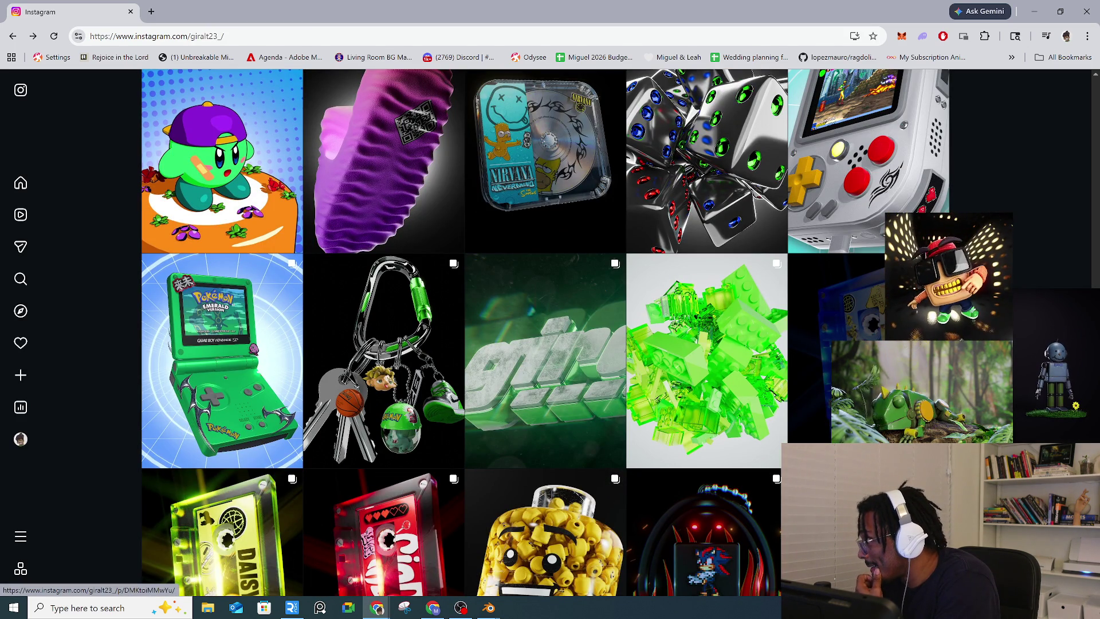
pyautogui.scroll(-10, 800, 367)
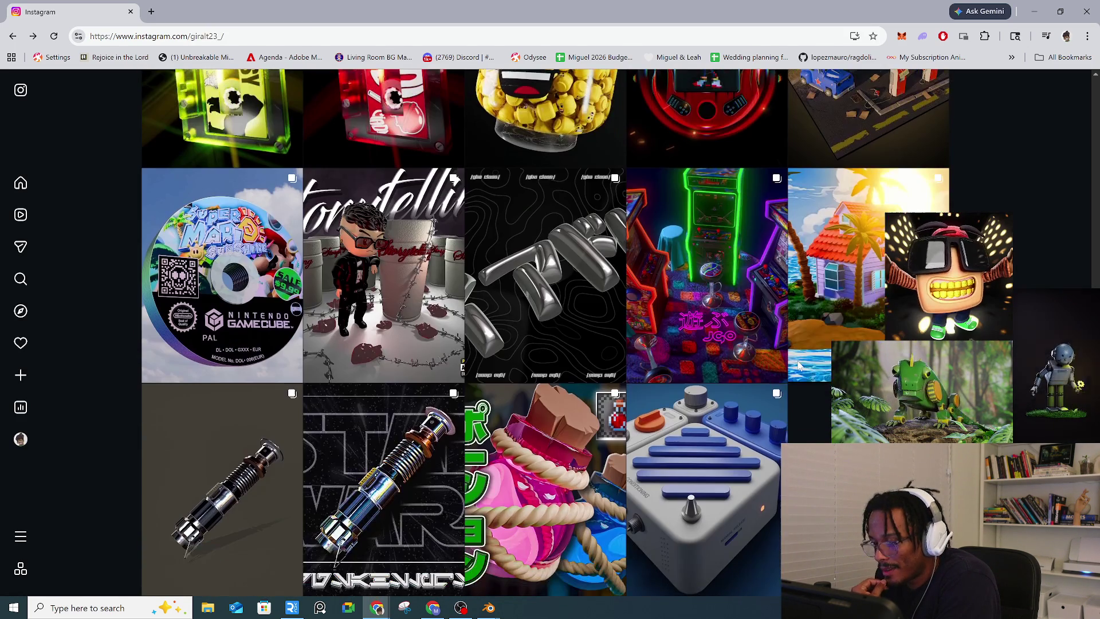
pyautogui.scroll(-2, 430, 335)
pyautogui.scroll(15, 430, 335)
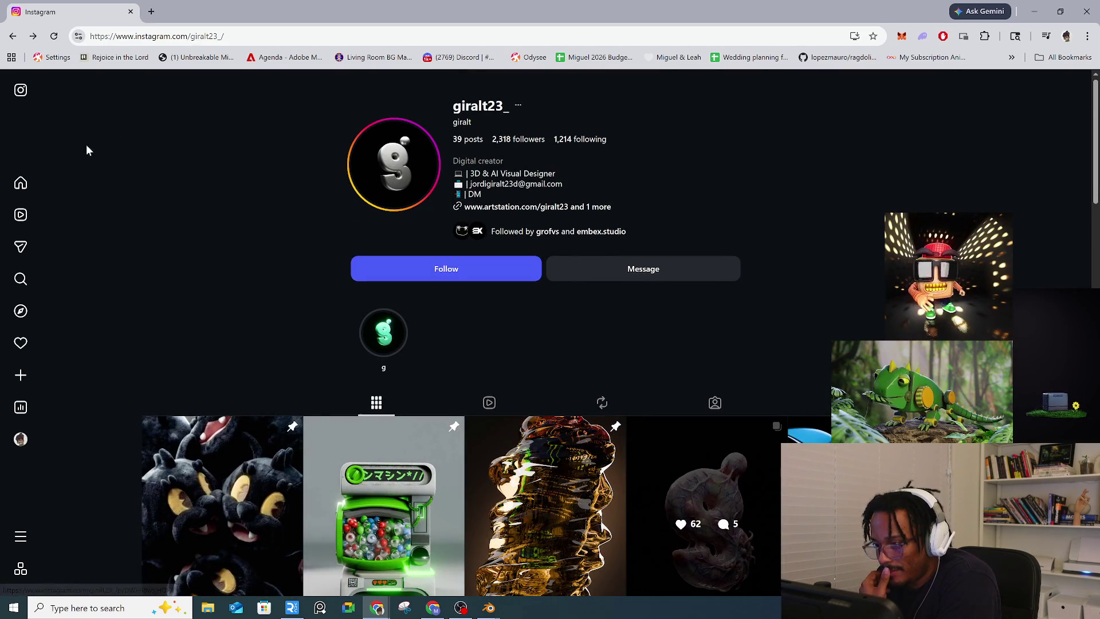
pyautogui.click(22, 183)
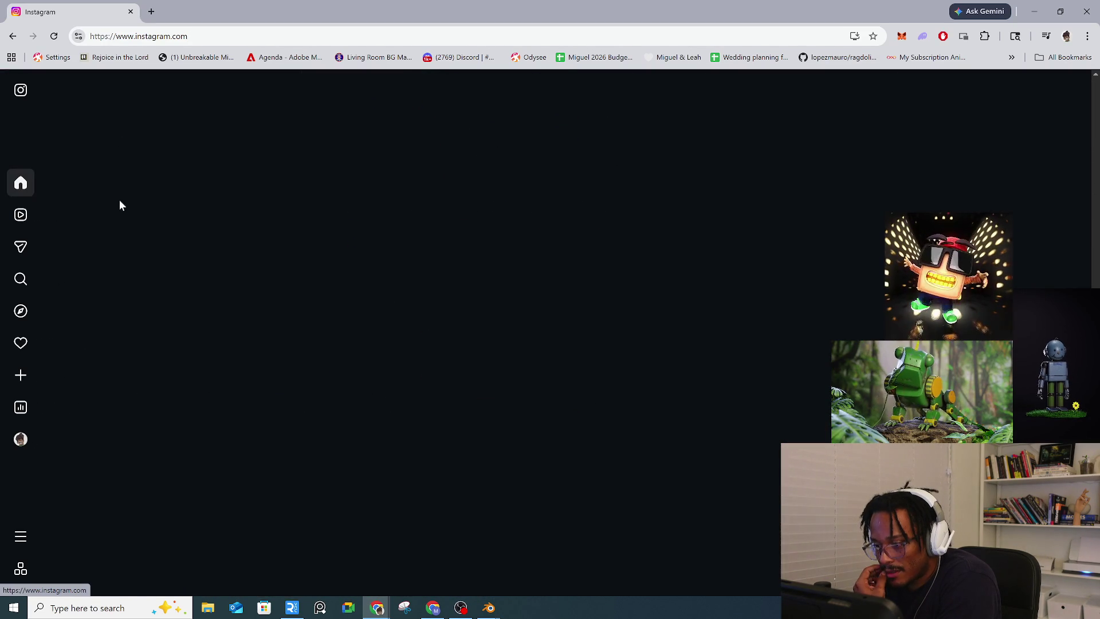
# Step: Page the Liz rig post to its walking-poses slide and expand its full caption
pyautogui.scroll(-4, 189, 229)
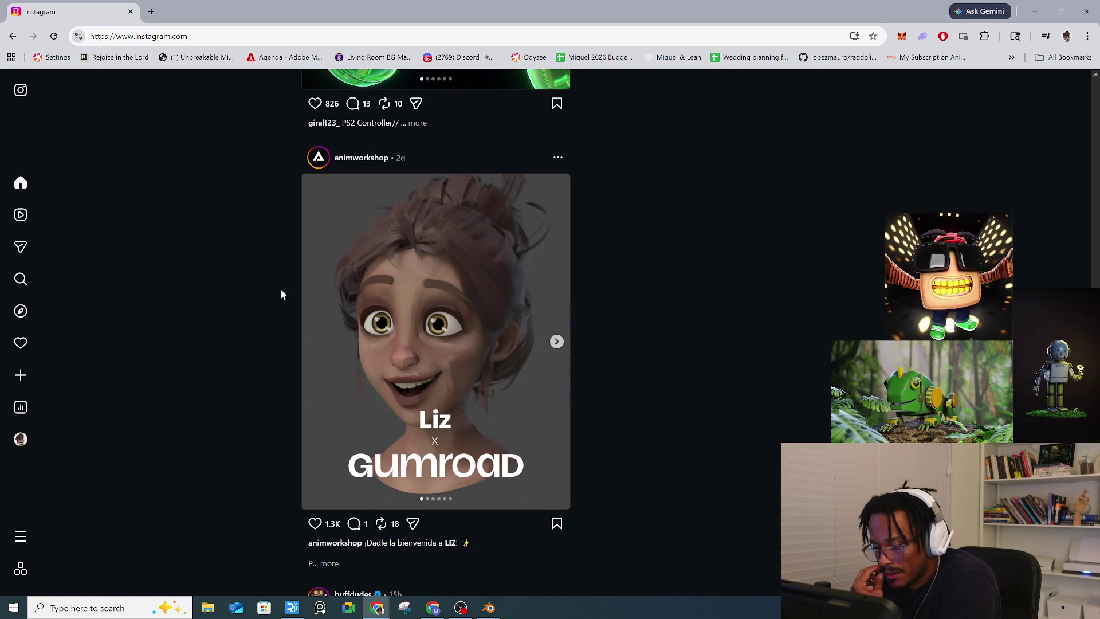
pyautogui.click(556, 343)
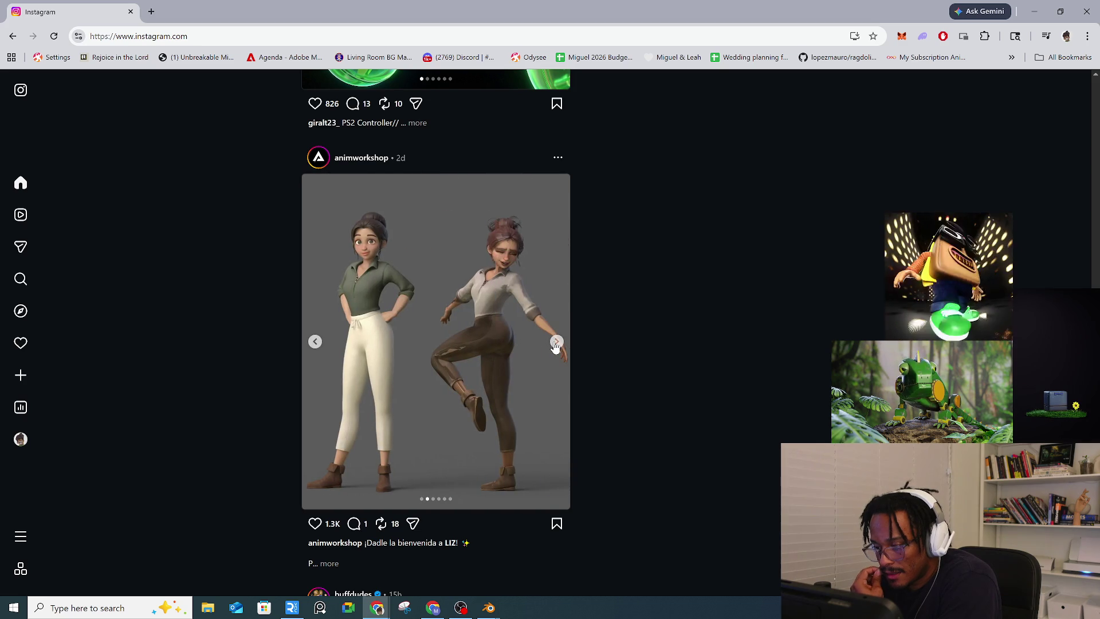
pyautogui.click(556, 344)
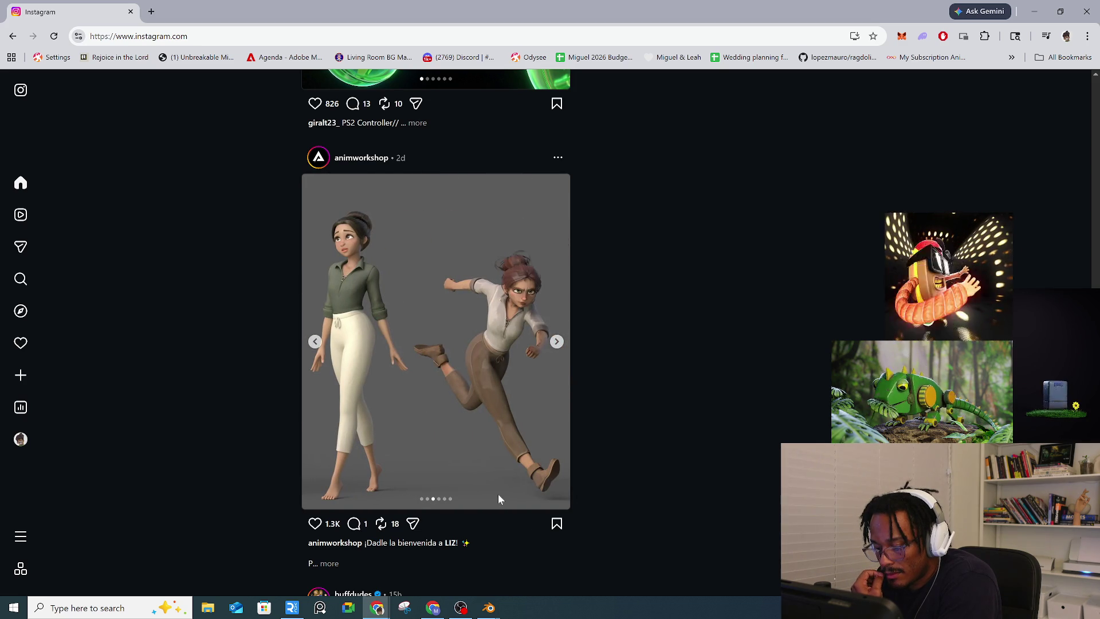
pyautogui.scroll(-1, 499, 498)
pyautogui.click(331, 507)
pyautogui.scroll(-1, 387, 486)
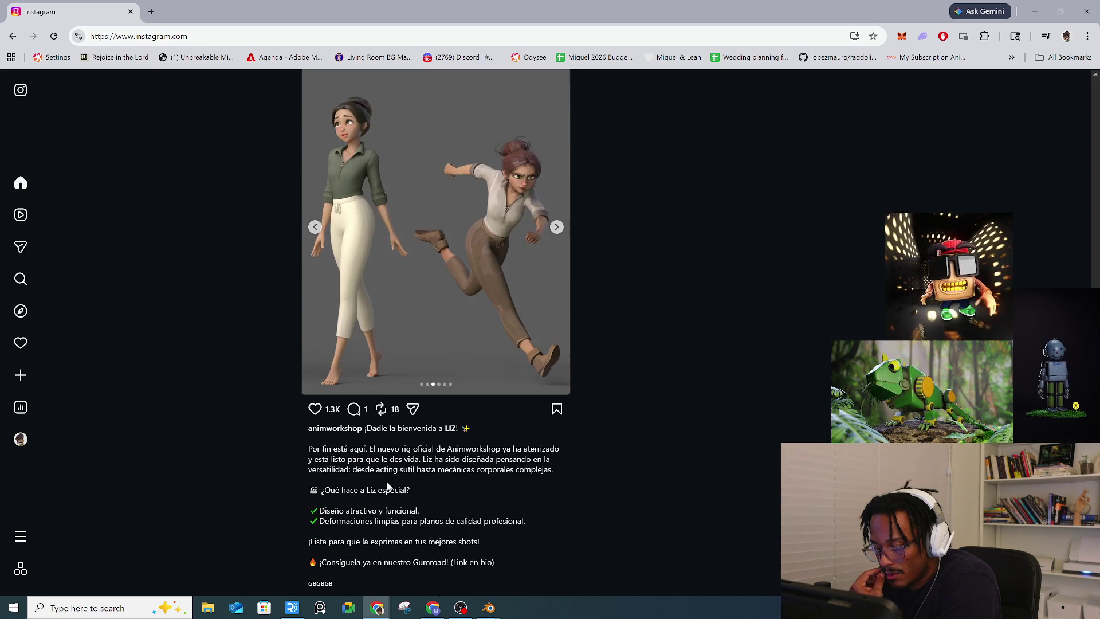
pyautogui.scroll(-3, 401, 487)
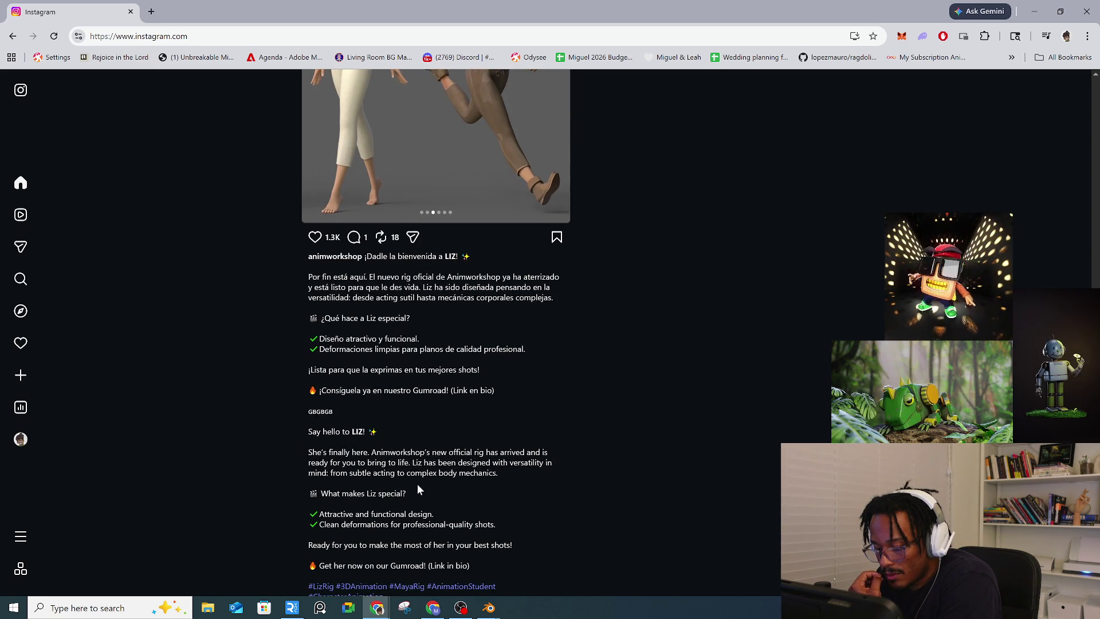
pyautogui.scroll(-1, 418, 488)
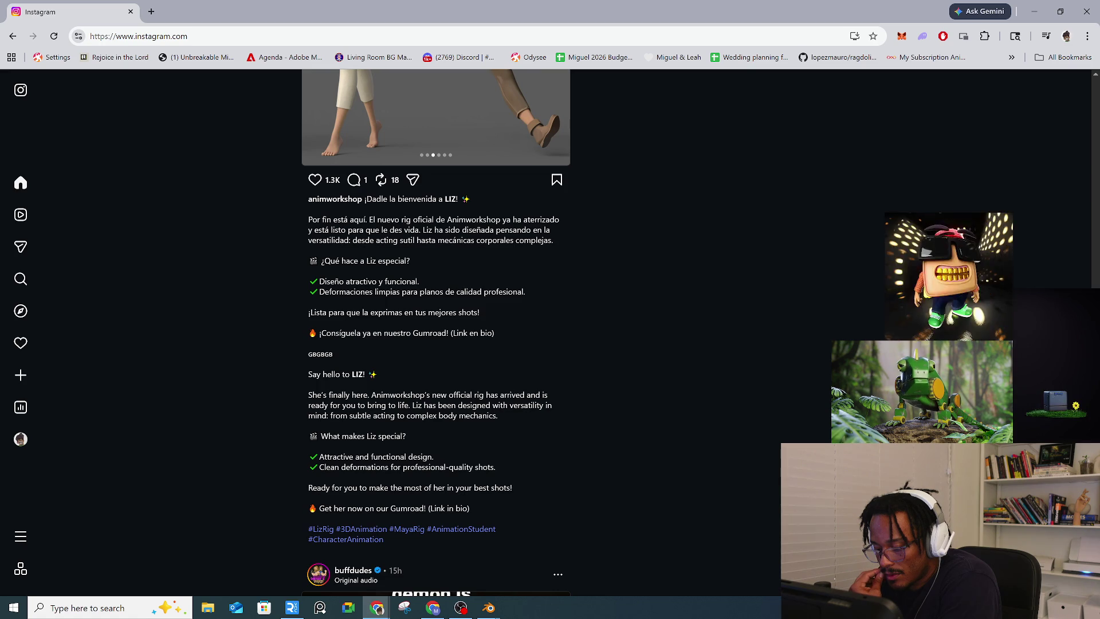
pyautogui.scroll(4, 435, 286)
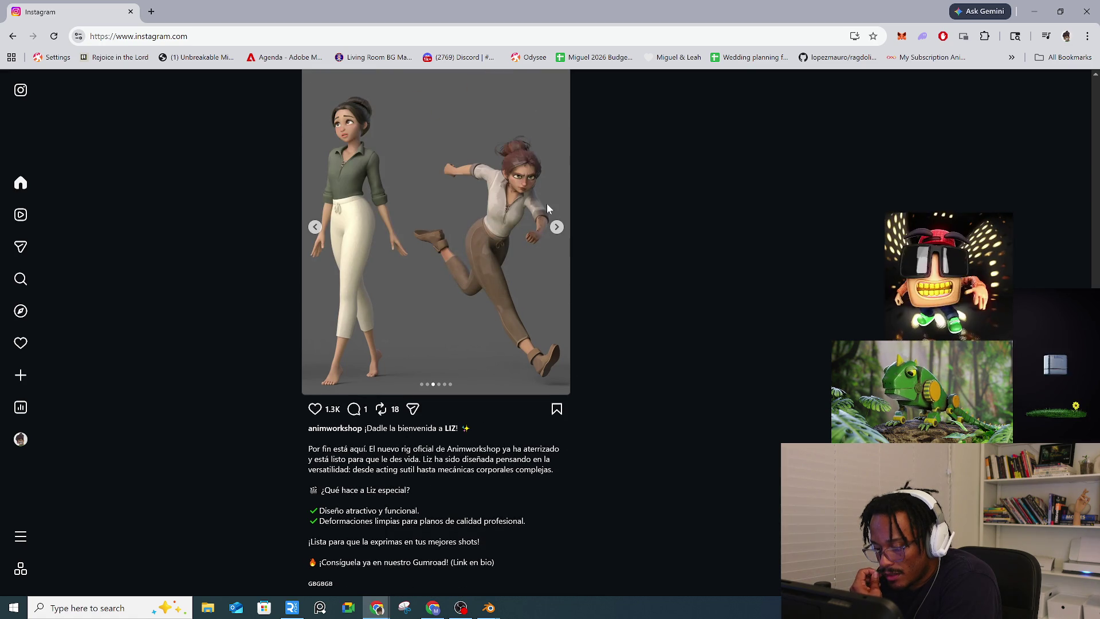
# Step: Advance the Liz post through its facial-expression slides to the last one
pyautogui.click(556, 227)
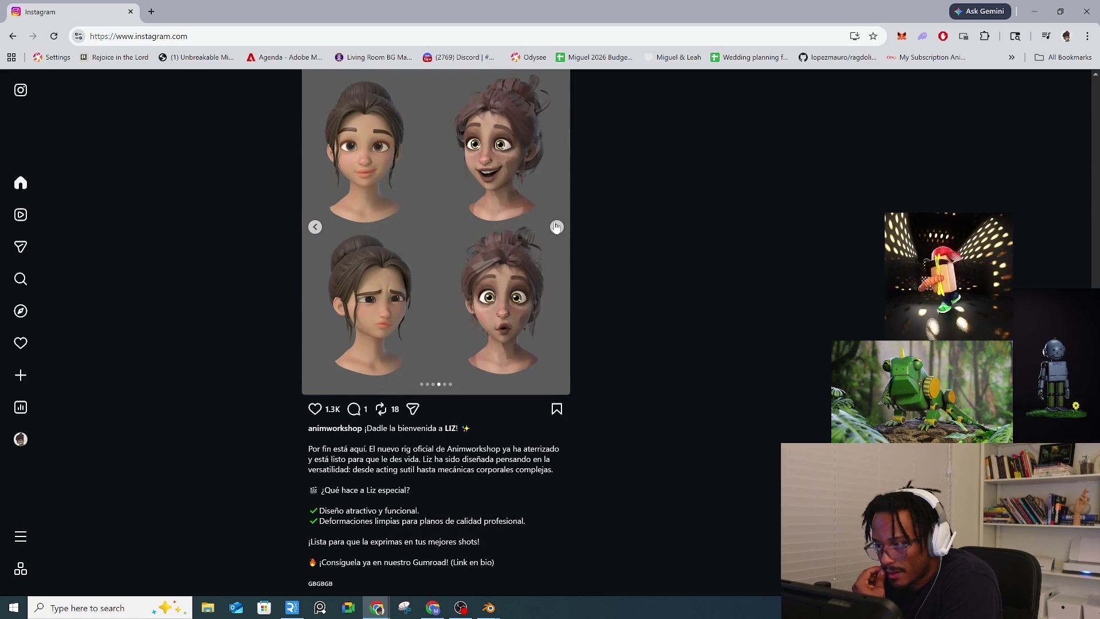
pyautogui.scroll(1, 541, 239)
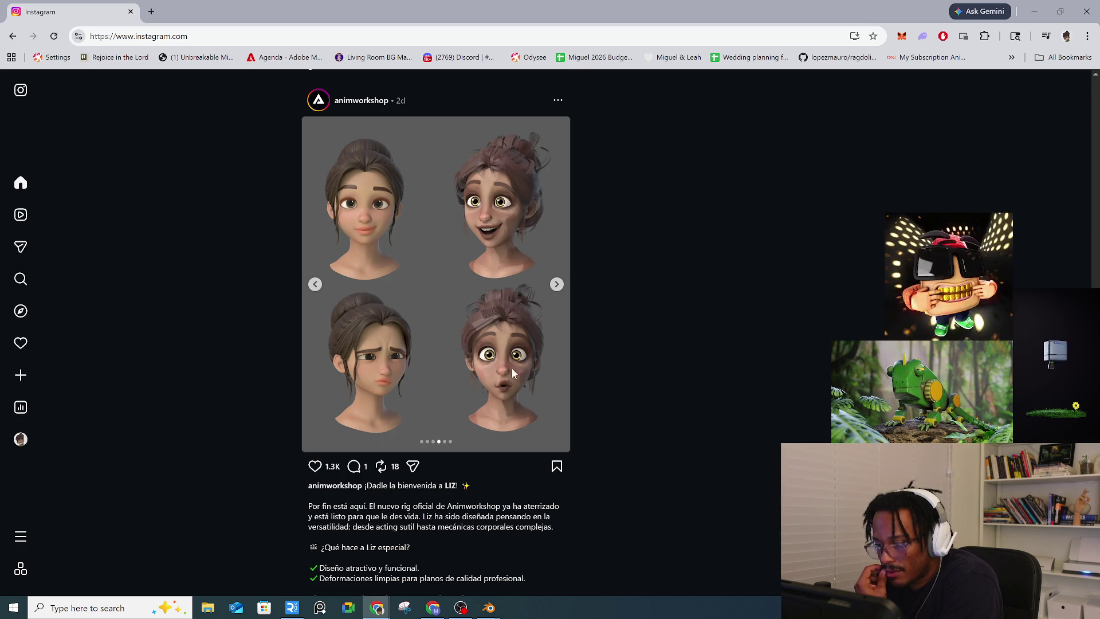
pyautogui.click(562, 291)
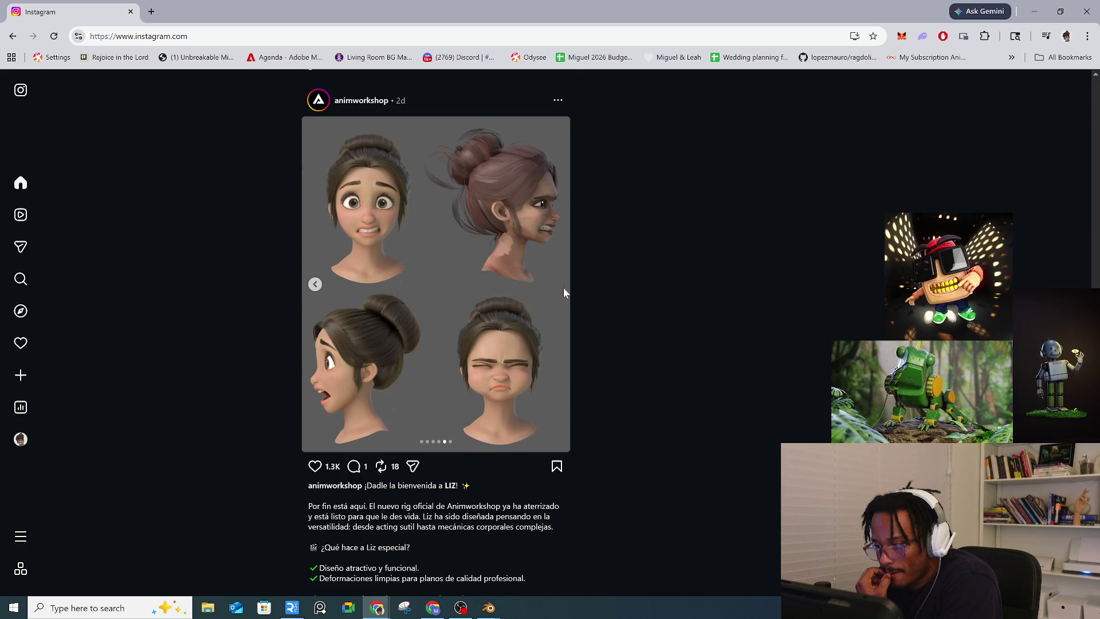
pyautogui.click(563, 287)
pyautogui.scroll(-7, 562, 293)
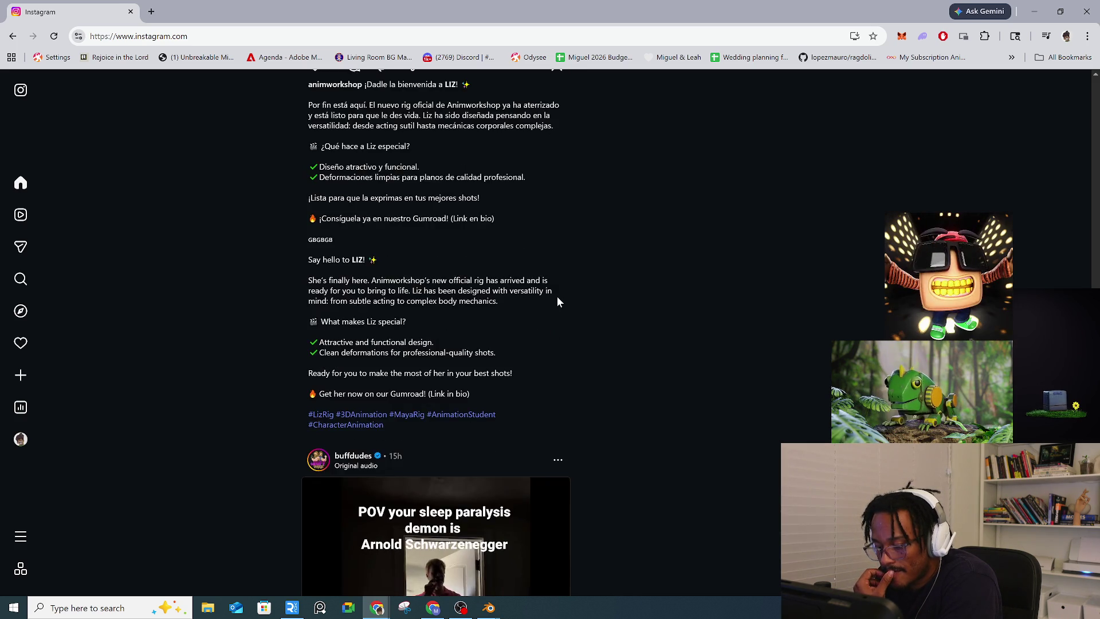
# Step: Scroll past the suggested post until the sleep paralysis demon reel is playing
pyautogui.scroll(-4, 557, 301)
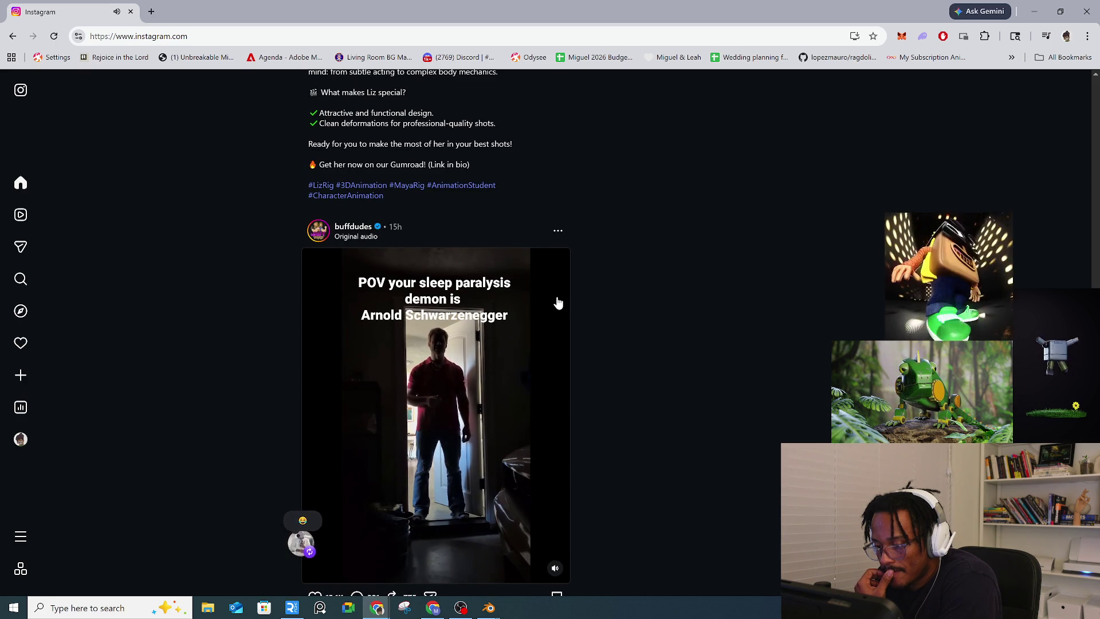
pyautogui.scroll(-2, 557, 302)
pyautogui.scroll(-5, 604, 302)
pyautogui.scroll(-4, 603, 300)
pyautogui.scroll(-4, 603, 300)
pyautogui.scroll(12, 602, 304)
pyautogui.scroll(5, 603, 310)
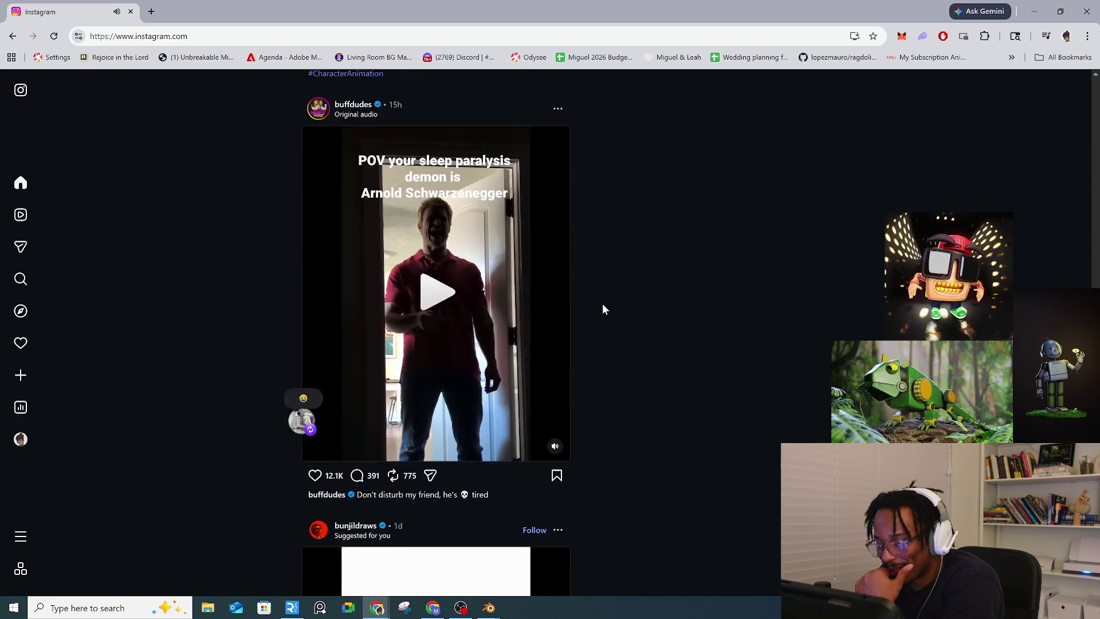
pyautogui.scroll(-3, 603, 309)
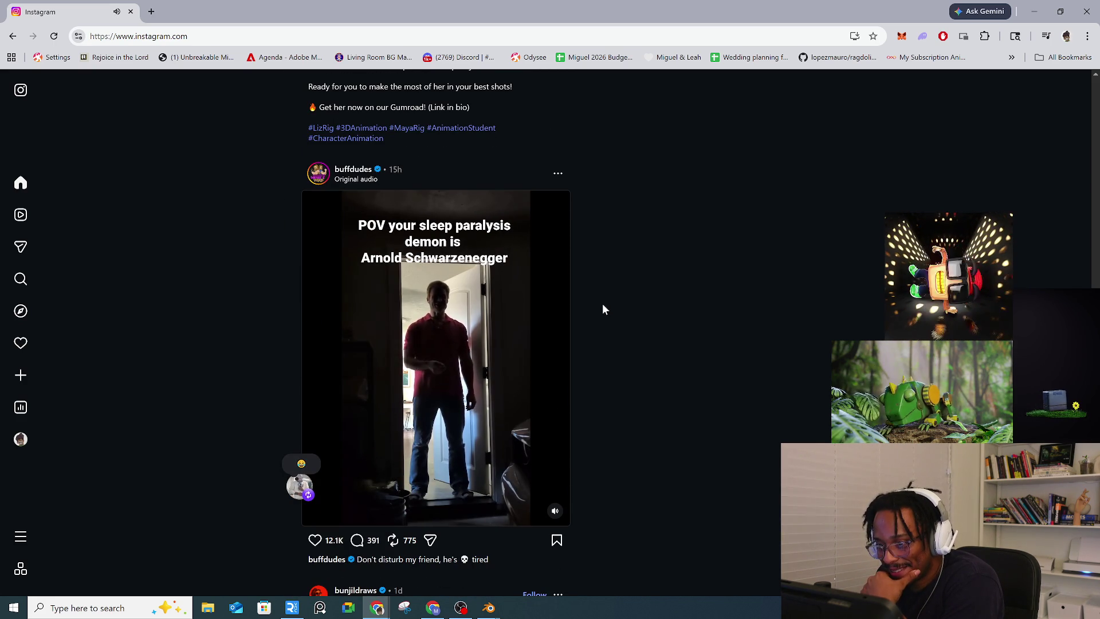
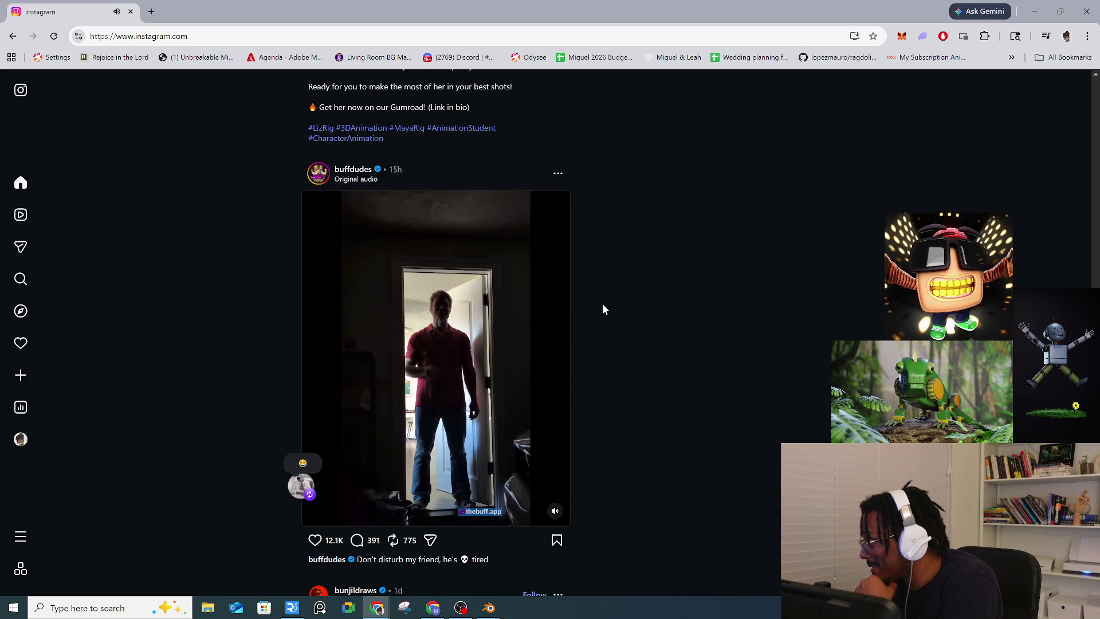
# Step: Scroll down through the Instagram home feed
pyautogui.scroll(-6, 602, 309)
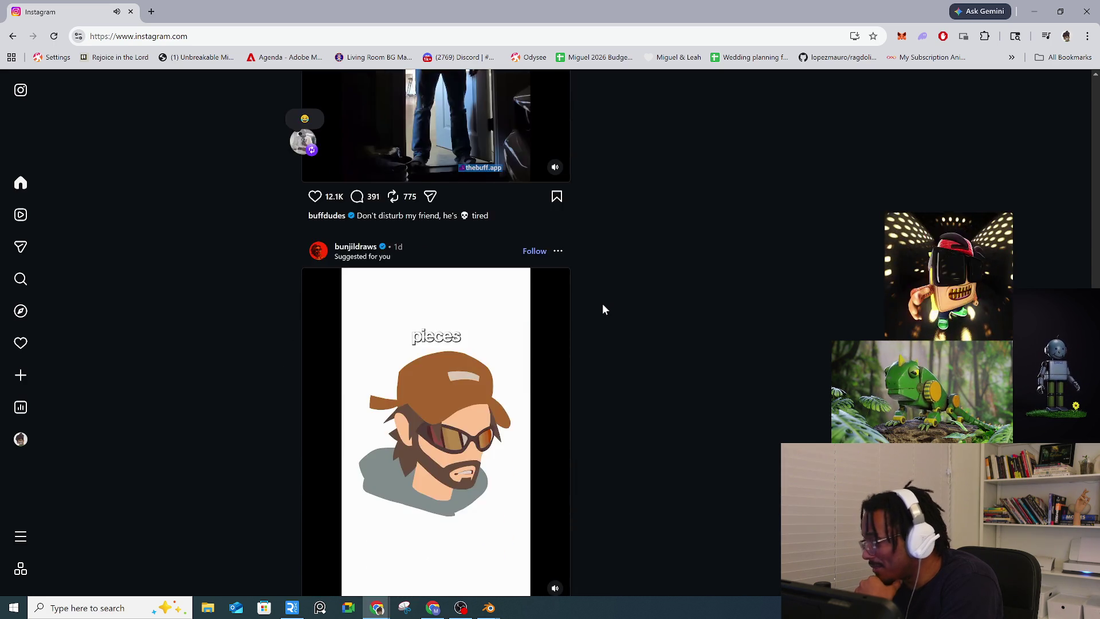
pyautogui.scroll(-5, 603, 309)
pyautogui.scroll(3, 602, 307)
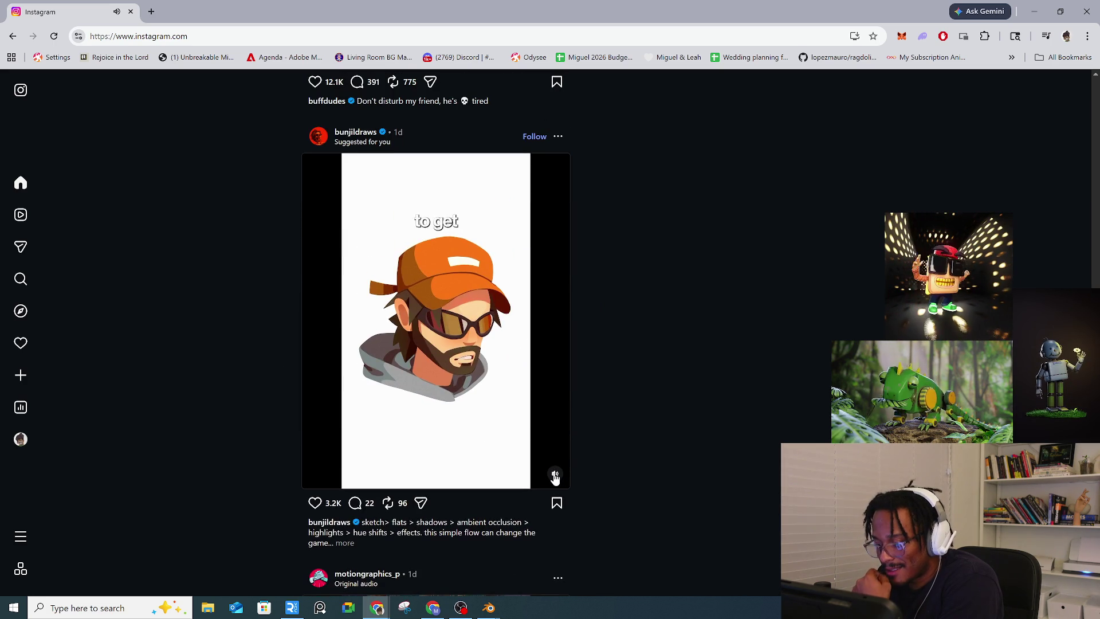
pyautogui.scroll(-3, 618, 437)
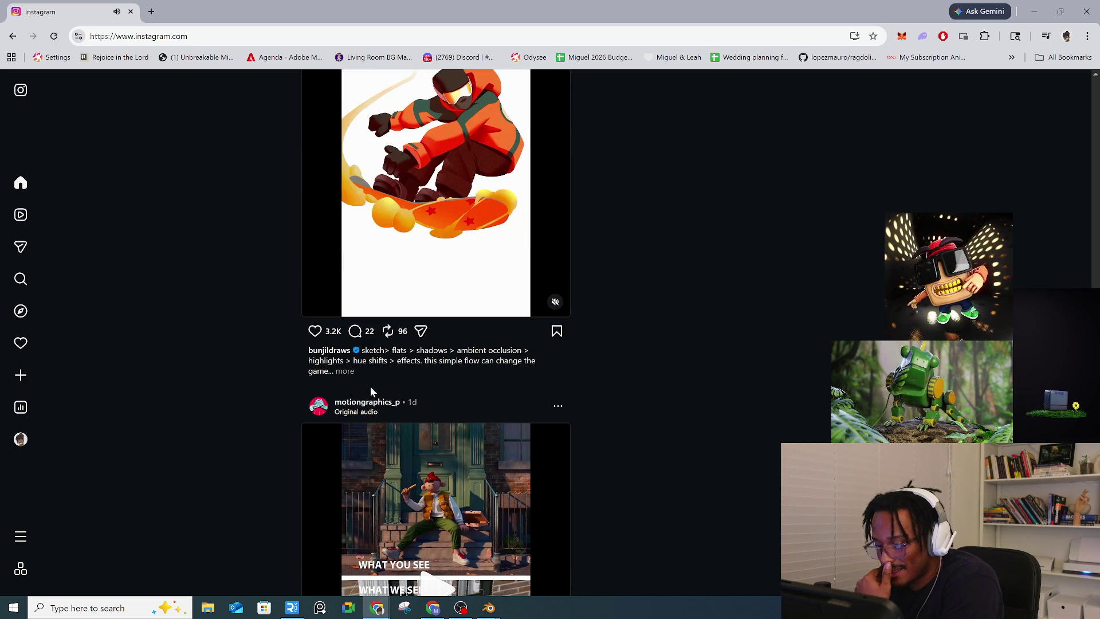
pyautogui.scroll(-6, 648, 398)
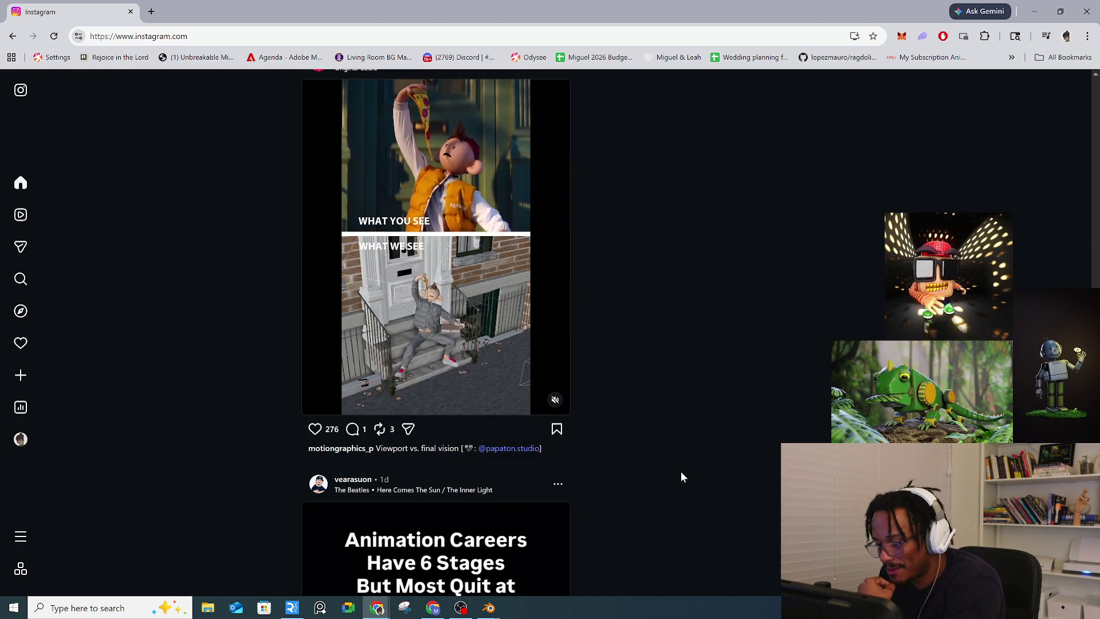
pyautogui.scroll(3, 681, 471)
pyautogui.scroll(-1, 680, 471)
pyautogui.scroll(-2, 681, 471)
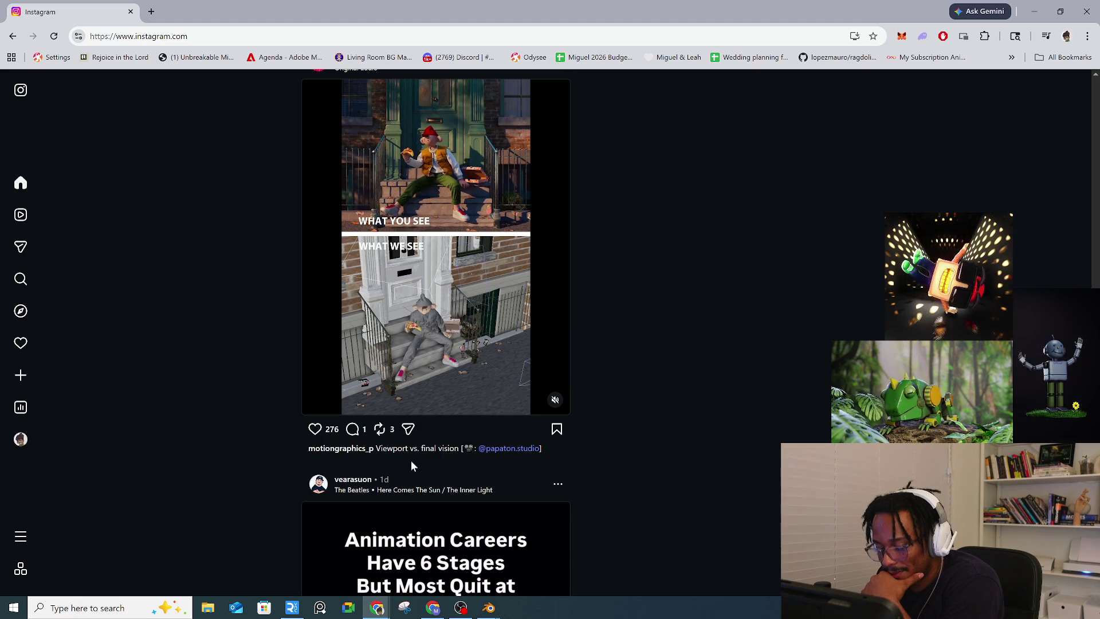
pyautogui.scroll(-2, 412, 464)
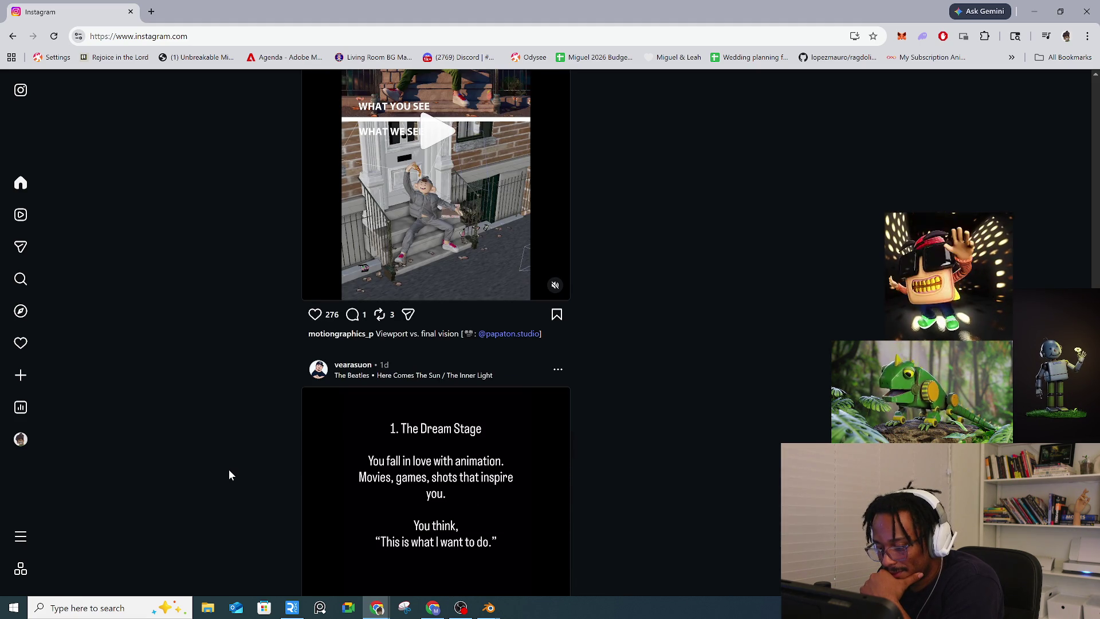
pyautogui.scroll(-2, 229, 471)
pyautogui.scroll(-2, 229, 474)
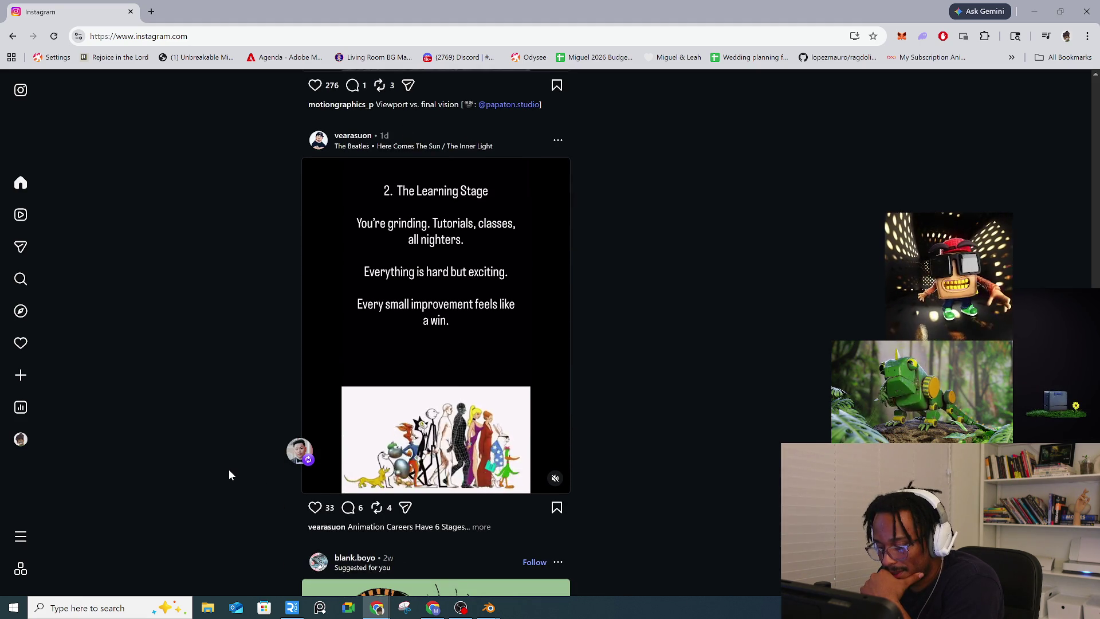
pyautogui.scroll(1, 229, 475)
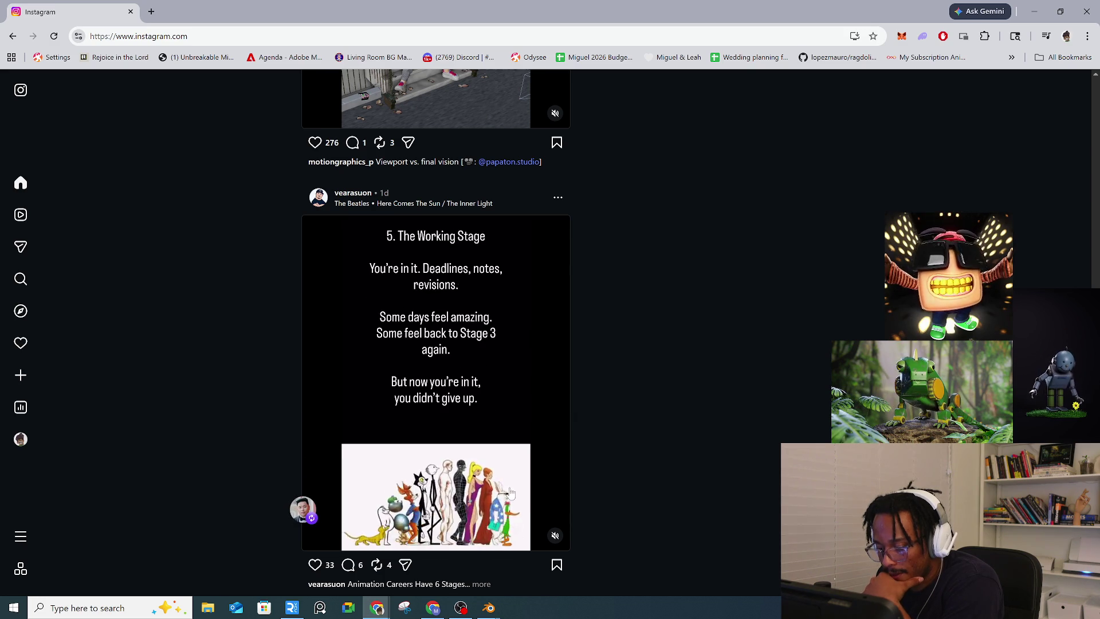
# Step: Stop at the tiger illustration post and page to its third image, a pencil sketch
pyautogui.scroll(-1, 473, 489)
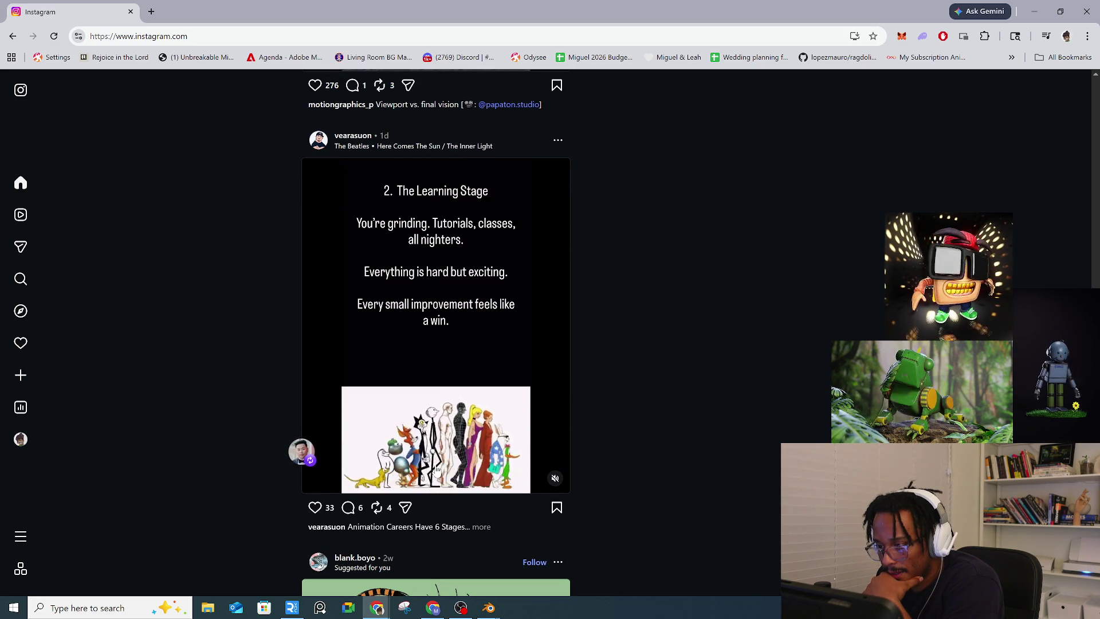
pyautogui.scroll(-4, 437, 470)
pyautogui.scroll(-3, 437, 470)
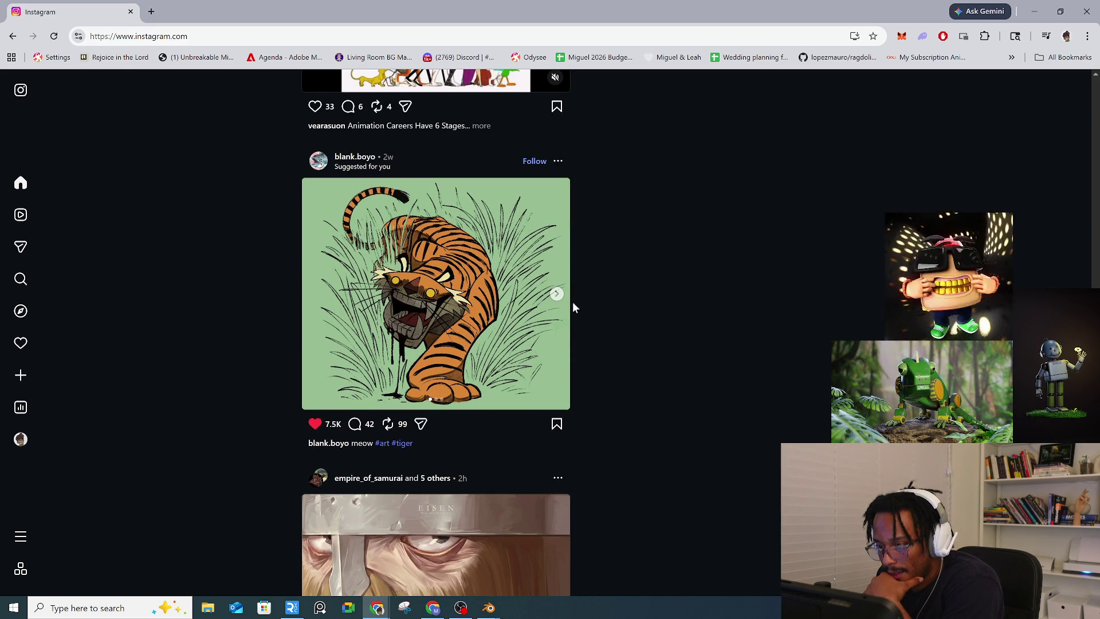
pyautogui.click(556, 294)
pyautogui.click(556, 294)
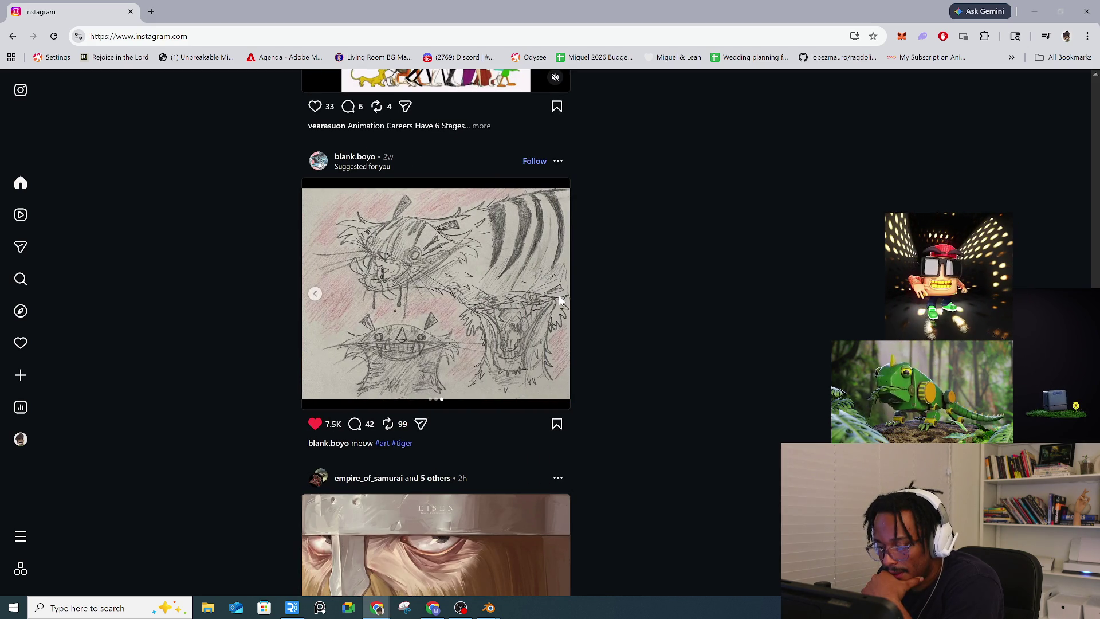
# Step: Open the tiger artist's profile and scroll through their illustration grid
pyautogui.click(344, 157)
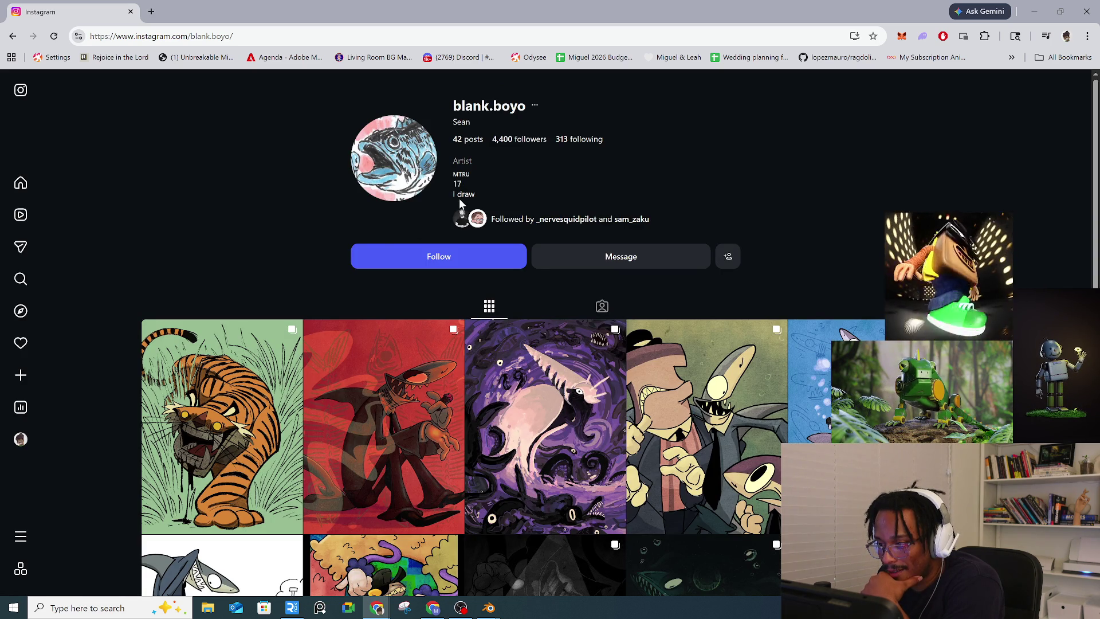
pyautogui.scroll(-3, 290, 383)
pyautogui.scroll(-4, 302, 381)
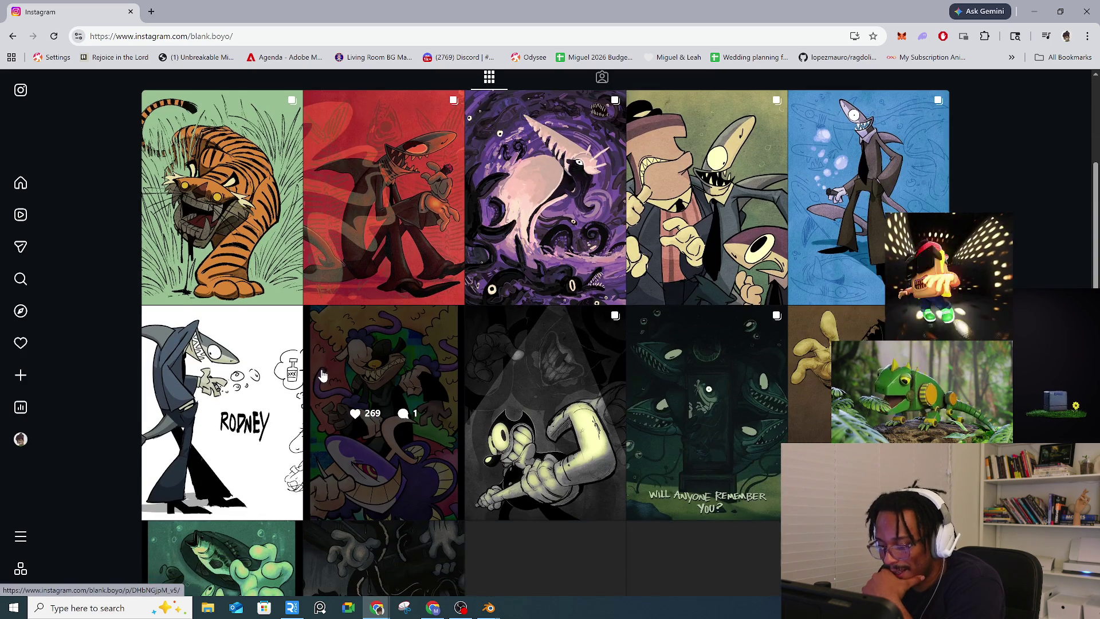
pyautogui.scroll(-2, 422, 345)
pyautogui.scroll(-9, 422, 345)
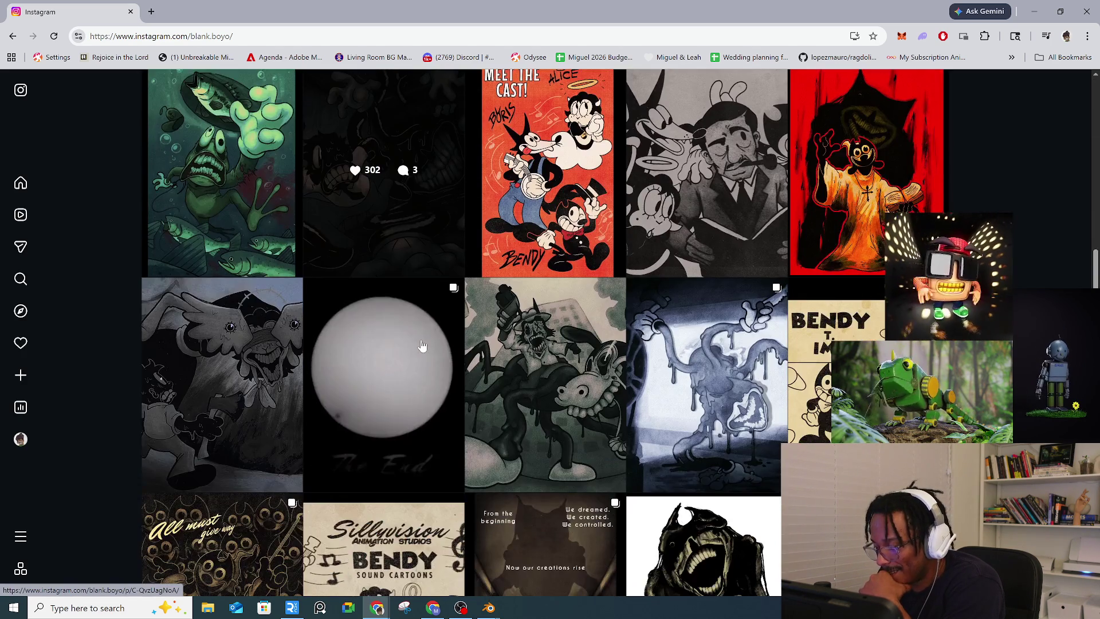
pyautogui.scroll(9, 421, 345)
pyautogui.scroll(9, 422, 345)
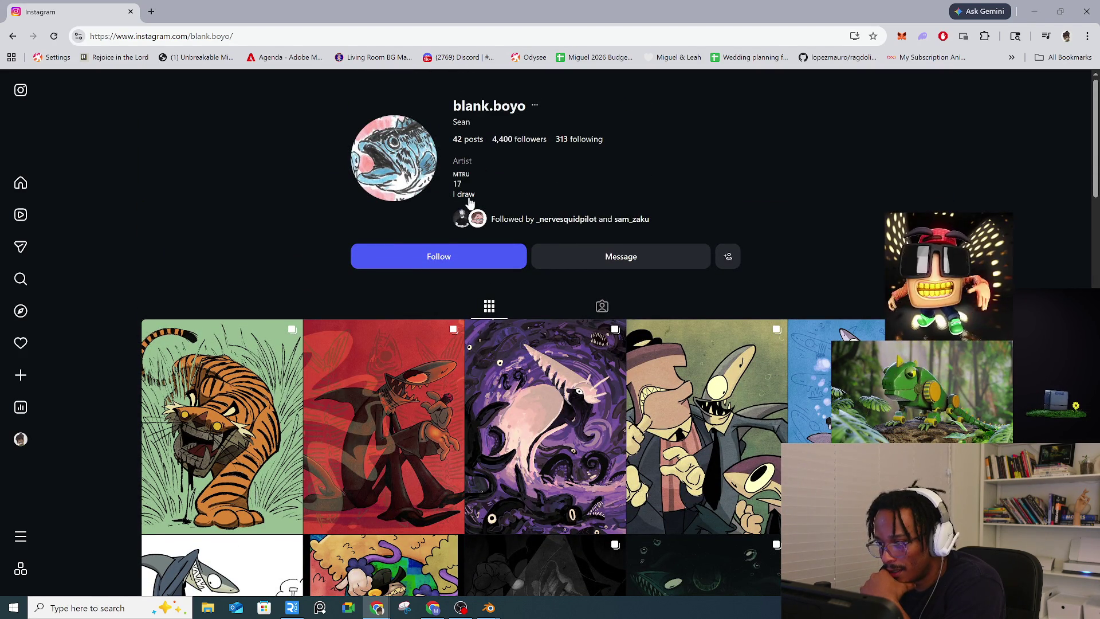
pyautogui.scroll(-10, 411, 381)
pyautogui.scroll(-16, 410, 381)
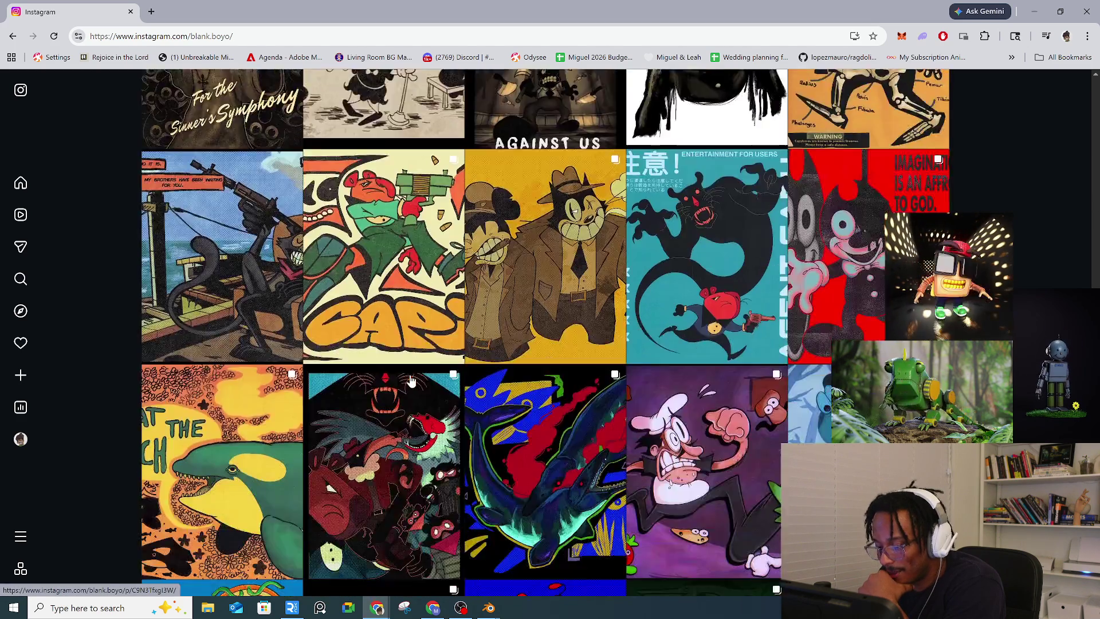
pyautogui.scroll(-3, 411, 381)
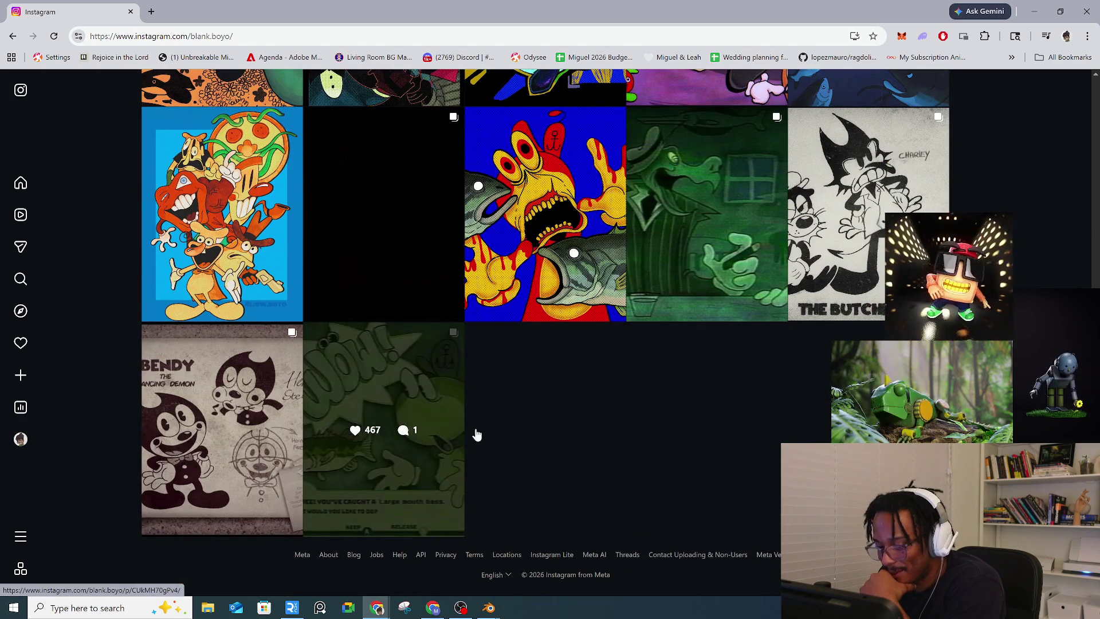
pyautogui.scroll(3, 656, 409)
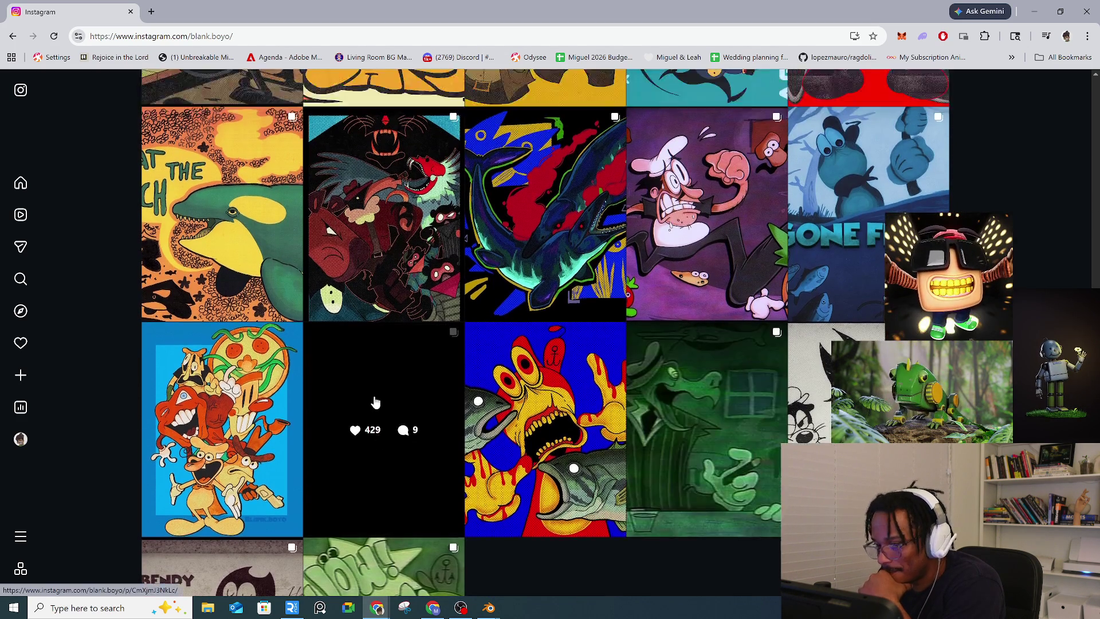
pyautogui.scroll(16, 378, 404)
pyautogui.scroll(6, 459, 405)
pyautogui.scroll(3, 459, 406)
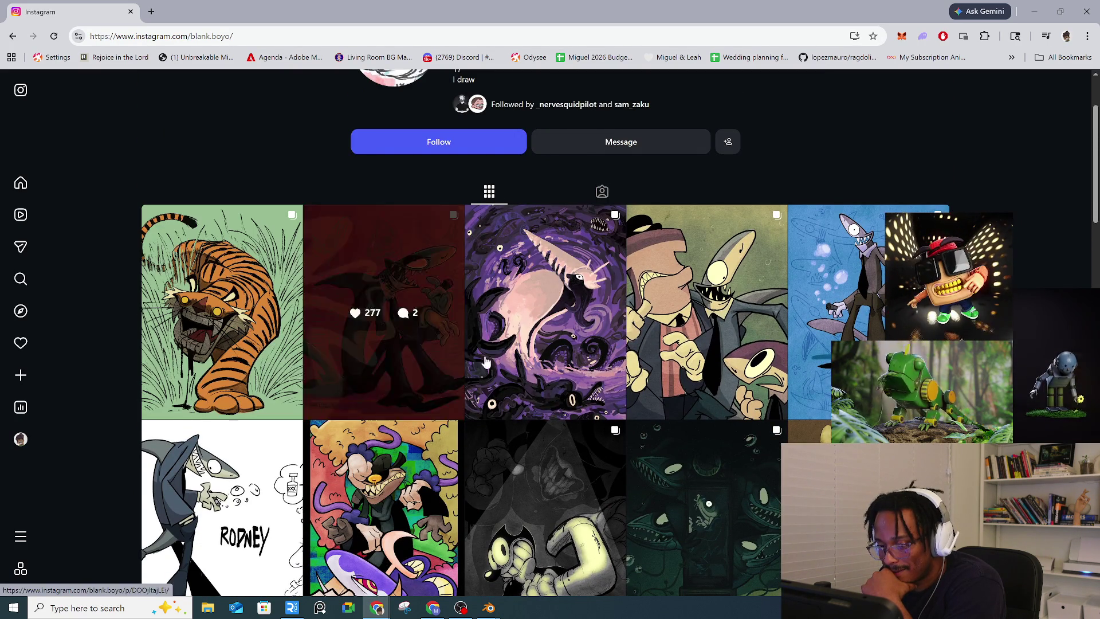
# Step: View both images of the blue shark post, then open and close the tiger post
pyautogui.click(793, 364)
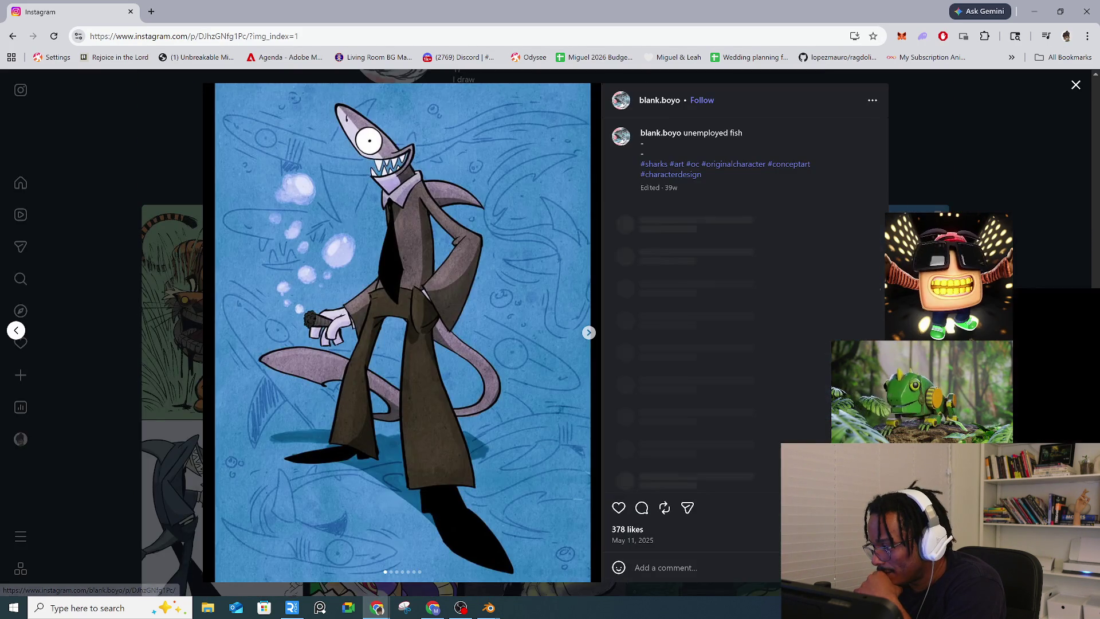
pyautogui.click(589, 333)
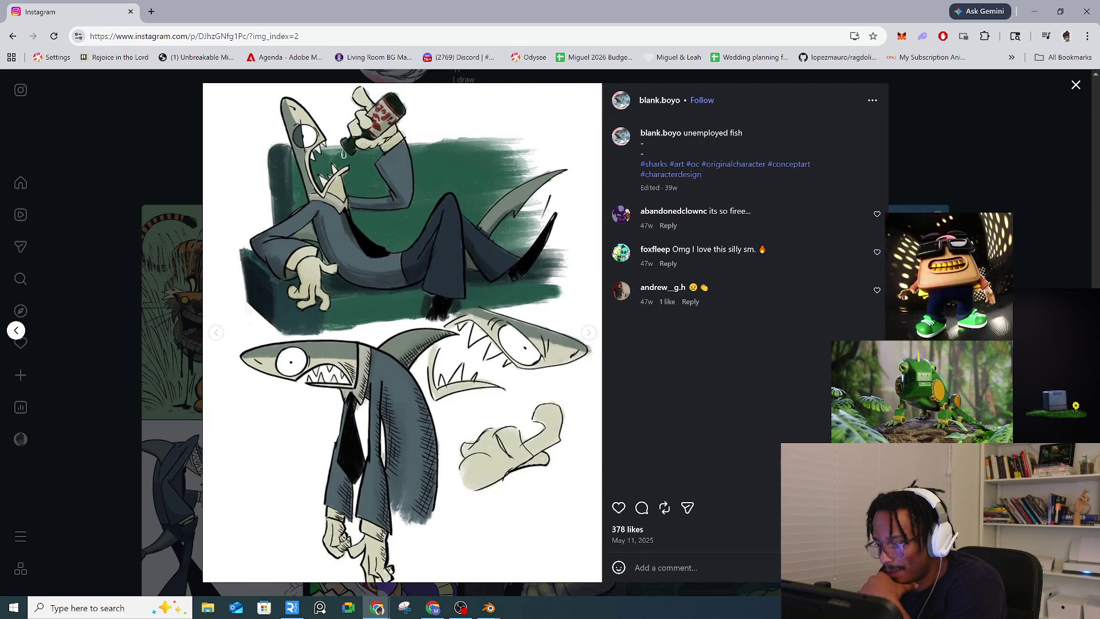
pyautogui.press('Escape')
pyautogui.click(252, 377)
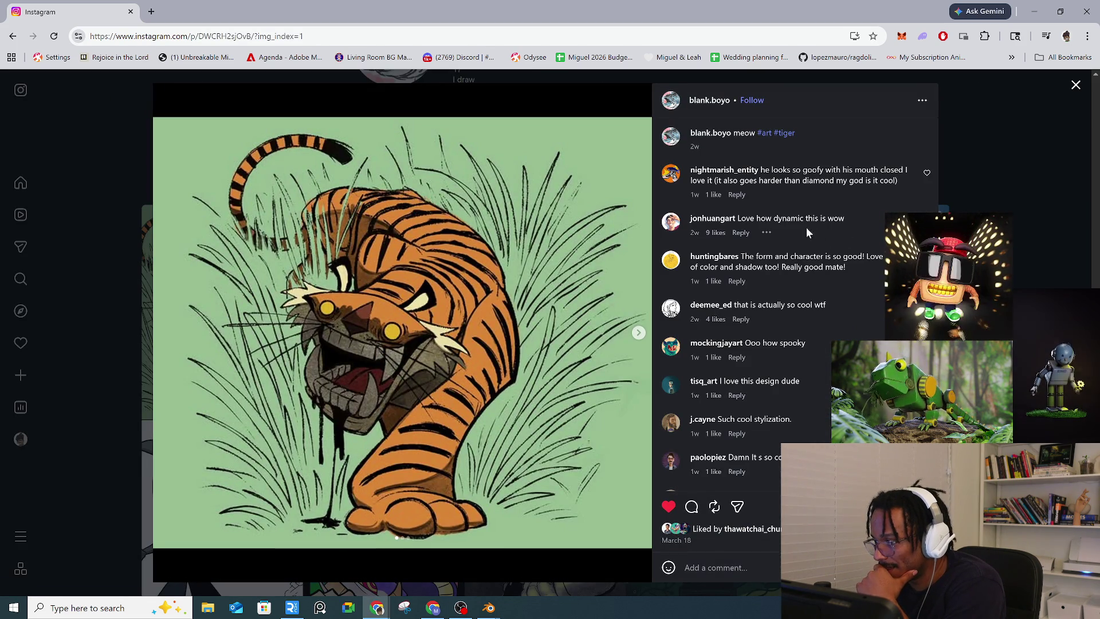
pyautogui.click(1010, 183)
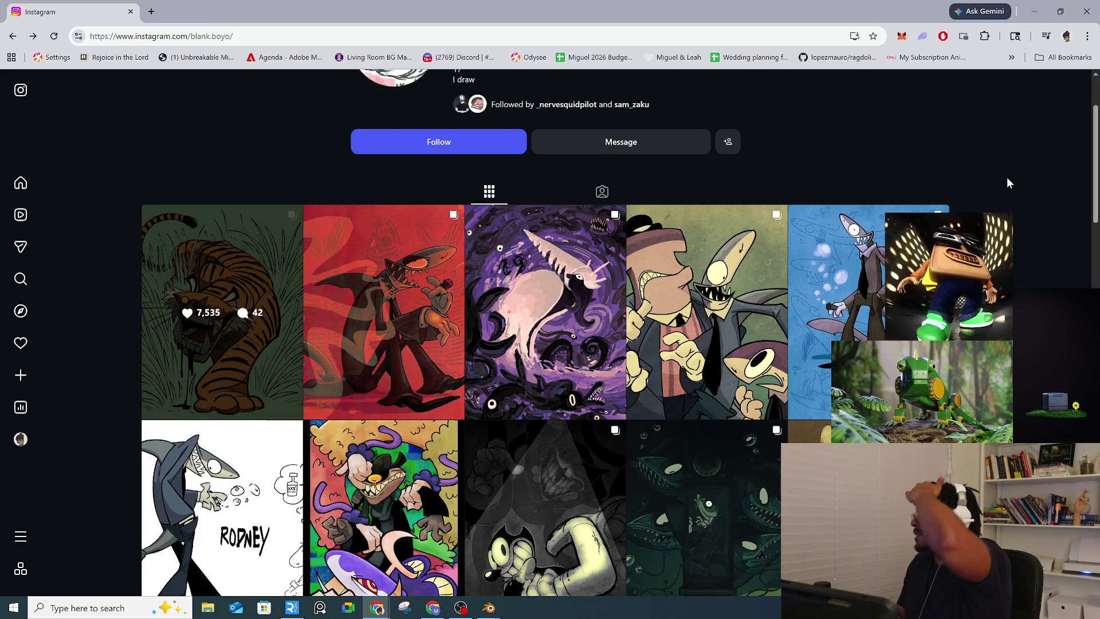
pyautogui.hotkey('ctrl', 'l')
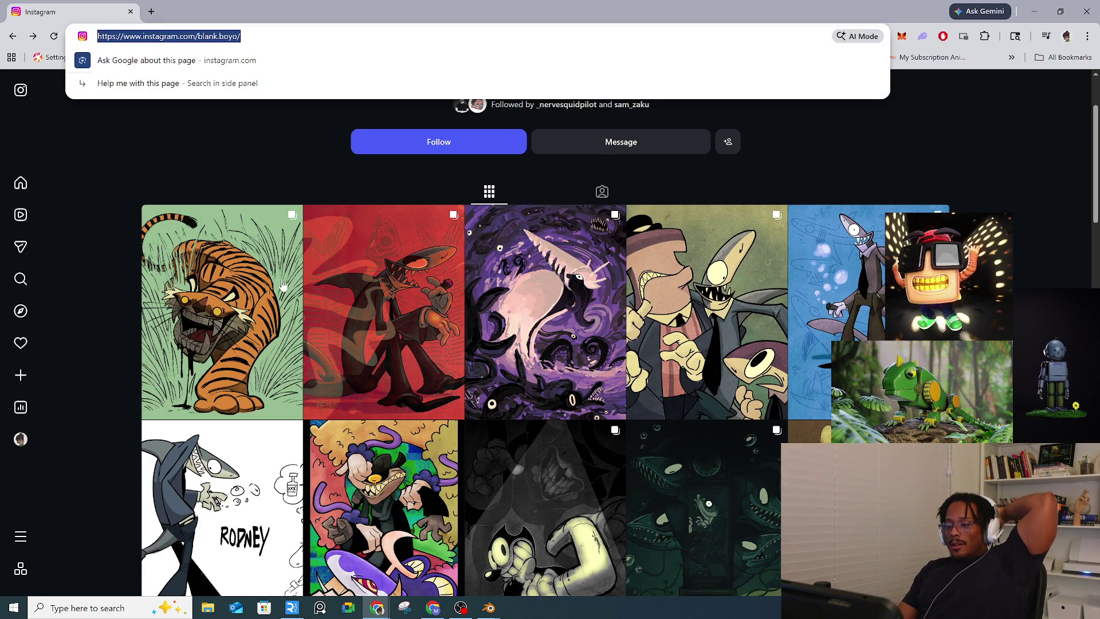
# Step: Bring the unsaved Blender 5.1 window forward, then open PureRef's Blender Projects board
pyautogui.click(488, 607)
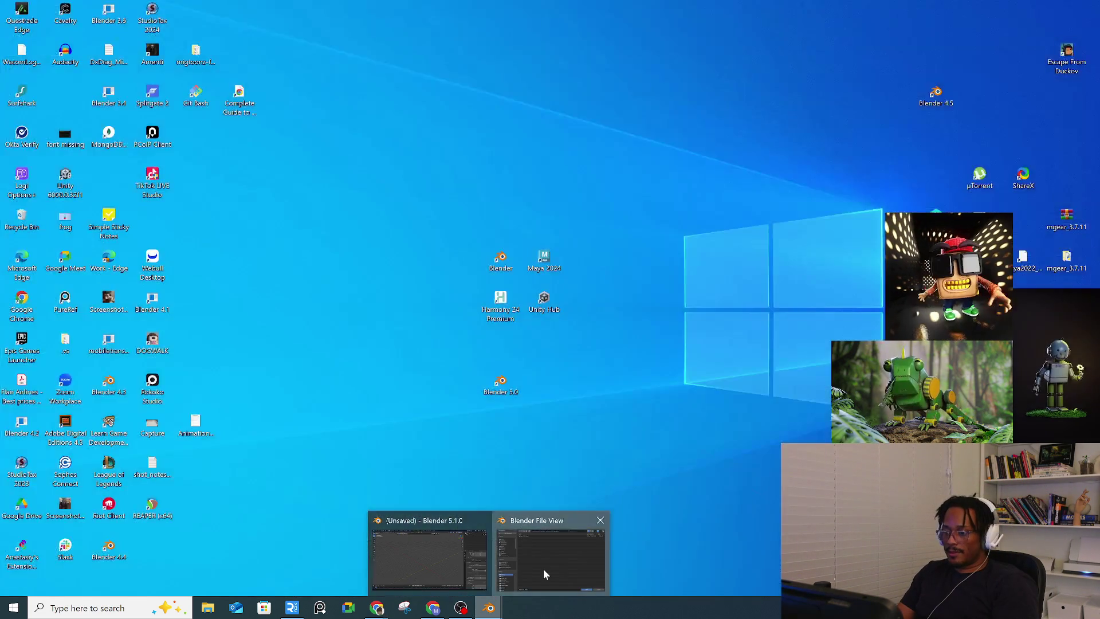
pyautogui.click(429, 559)
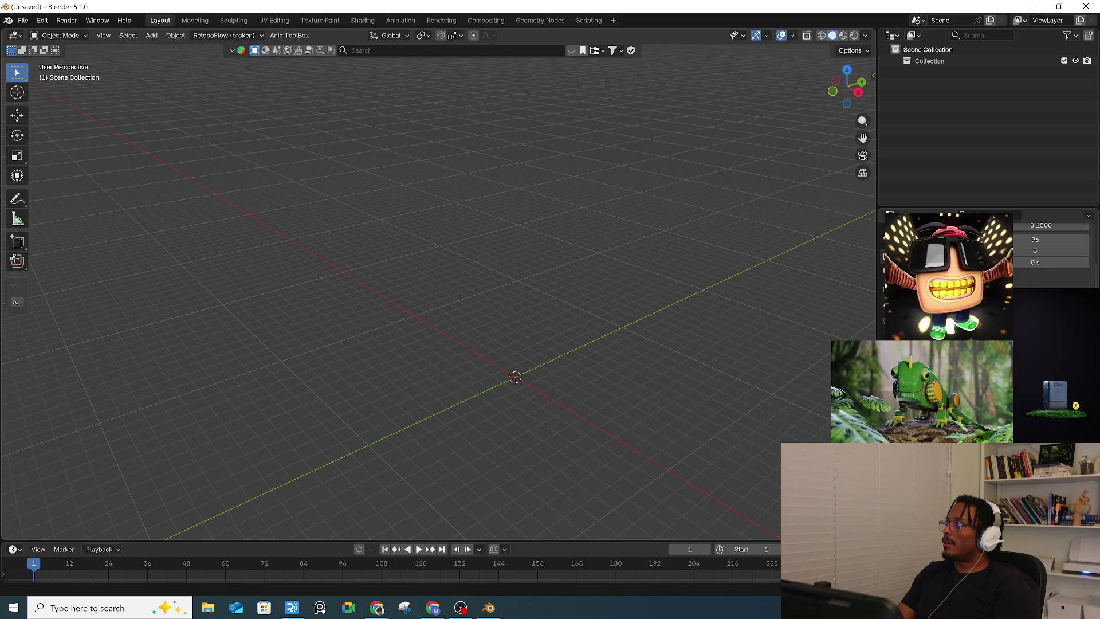
pyautogui.click(23, 20)
pyautogui.press('Escape')
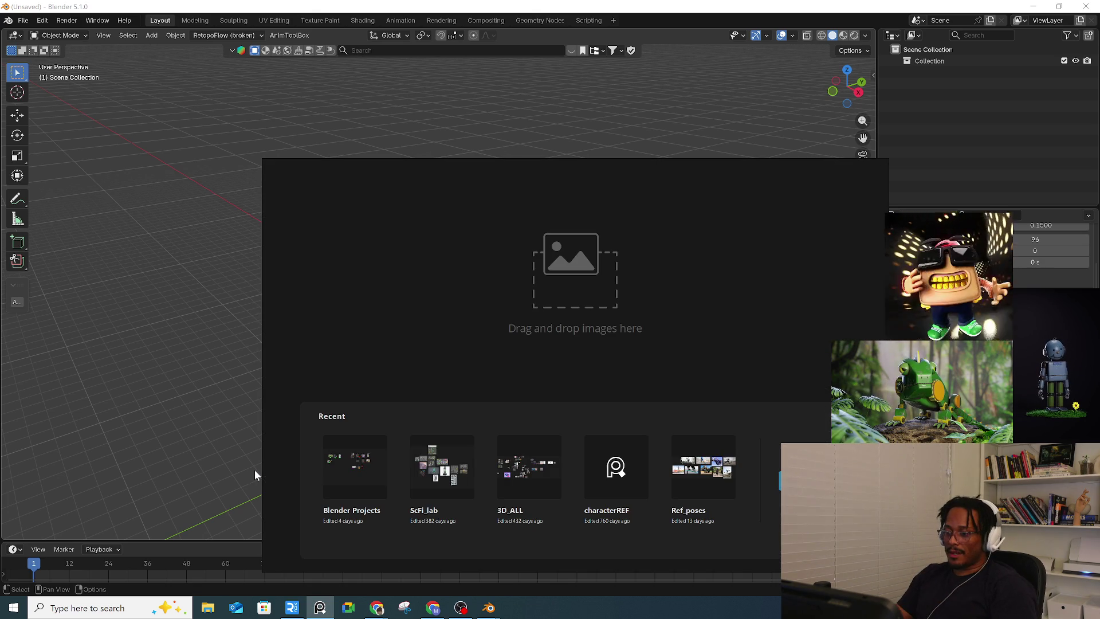
pyautogui.click(360, 494)
# Step: Pan around the Blender Projects board to centre the kitchen robot render
pyautogui.scroll(-3, 522, 403)
pyautogui.moveTo(550, 428); pyautogui.dragTo(332, 424, button='middle')
pyautogui.scroll(-3, 332, 423)
pyautogui.scroll(6, 569, 418)
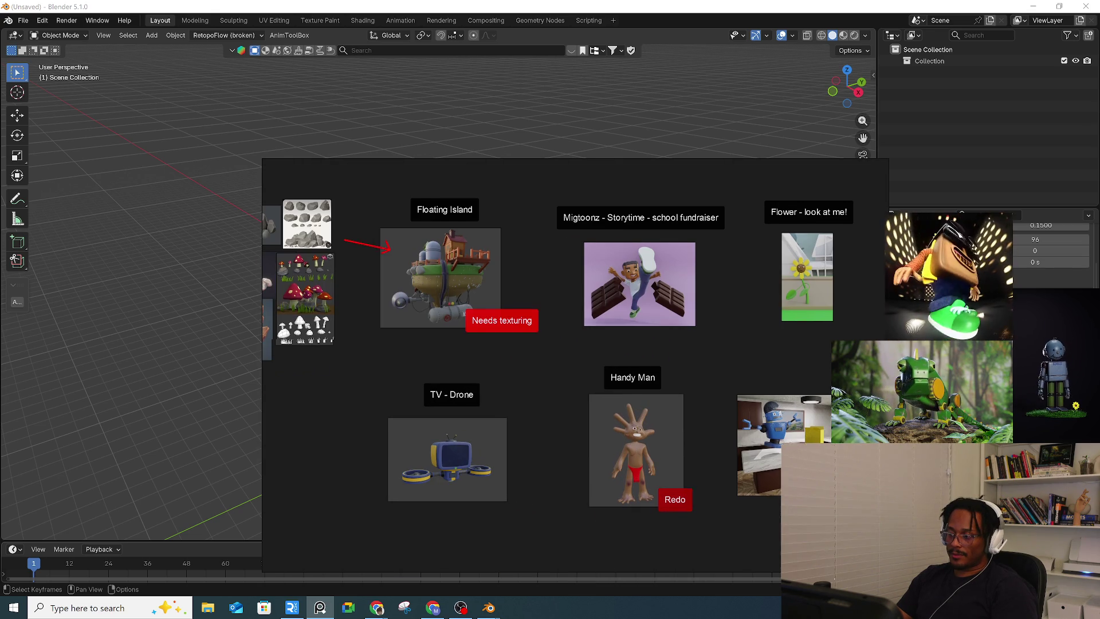
pyautogui.moveTo(787, 492); pyautogui.dragTo(538, 485, button='middle')
pyautogui.scroll(4, 556, 457)
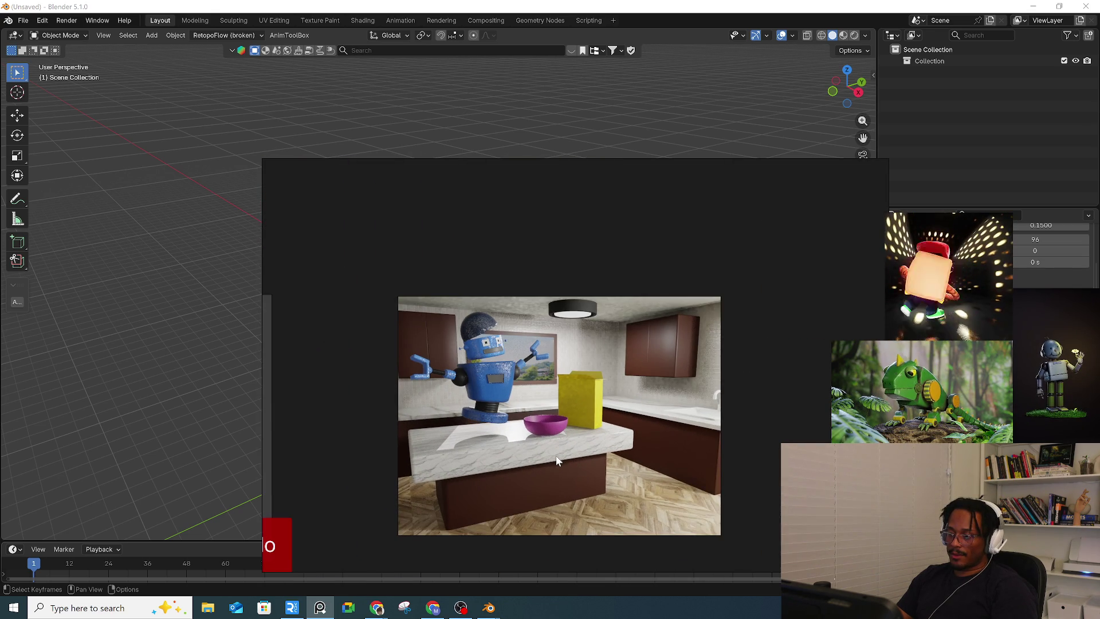
pyautogui.scroll(-4, 575, 455)
pyautogui.scroll(-5, 716, 433)
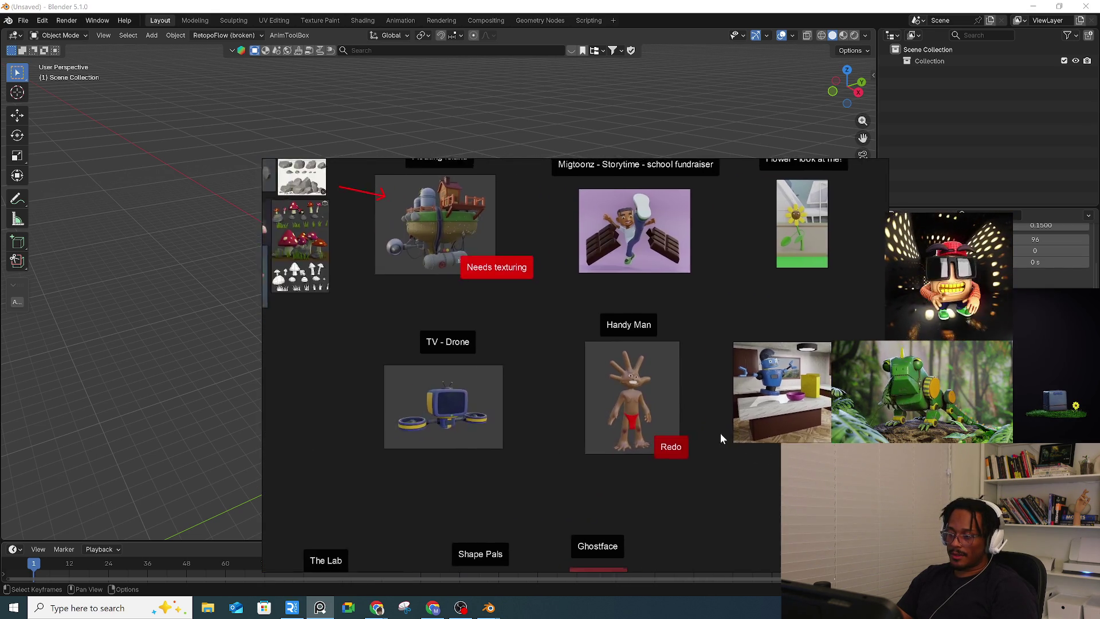
# Step: Shift the top row of project images right and move the kitchen robot render up-left
pyautogui.moveTo(319, 259); pyautogui.dragTo(847, 388)
pyautogui.moveTo(481, 339)
pyautogui.mouseDown()
pyautogui.moveTo(747, 334)
pyautogui.moveTo(698, 334)
pyautogui.mouseUp()
pyautogui.click(741, 412)
pyautogui.moveTo(689, 442); pyautogui.dragTo(509, 344)
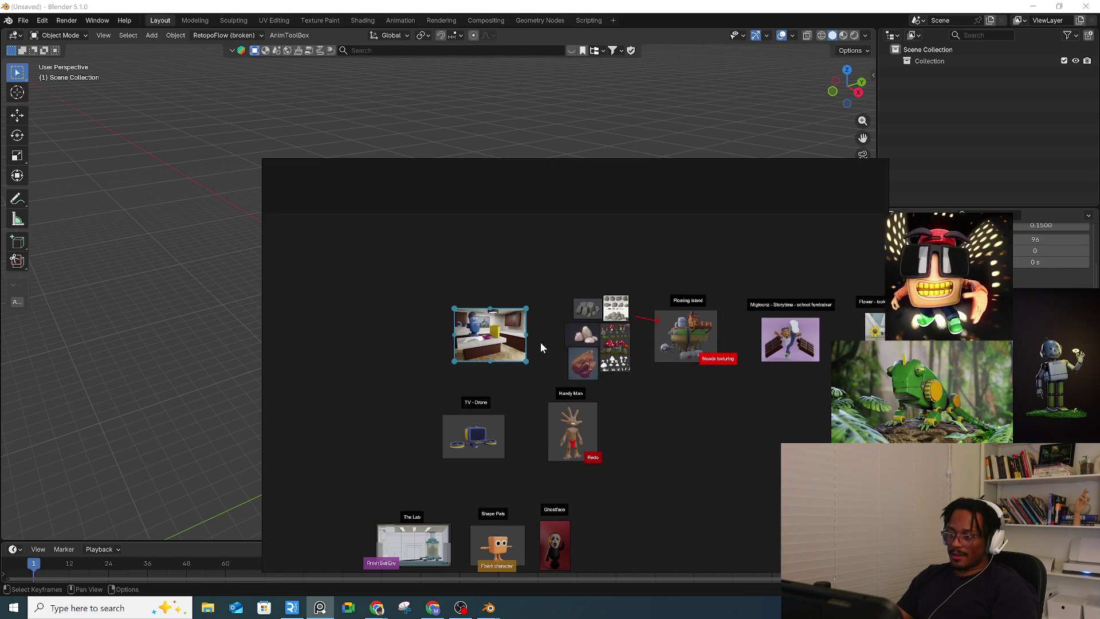
pyautogui.scroll(2, 607, 385)
# Step: Delete the rock and mushroom image cluster from the board
pyautogui.moveTo(425, 234)
pyautogui.mouseDown()
pyautogui.moveTo(530, 394)
pyautogui.moveTo(554, 389)
pyautogui.mouseUp()
pyautogui.moveTo(557, 338)
pyautogui.mouseDown()
pyautogui.moveTo(641, 390)
pyautogui.moveTo(596, 333)
pyautogui.moveTo(552, 318)
pyautogui.mouseUp()
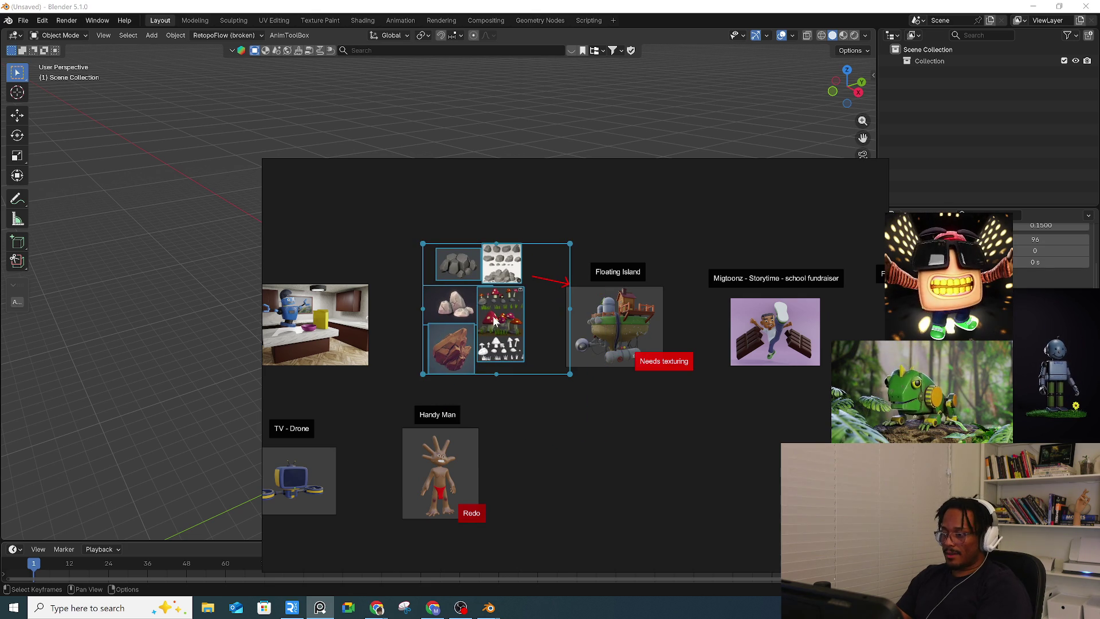
pyautogui.press('Delete')
pyautogui.scroll(-4, 568, 284)
# Step: Regroup the Floating Island, Migtoonz, Flower, Lab, Shape Pals and Ghostface cards, then hide PureRef
pyautogui.moveTo(487, 270); pyautogui.dragTo(796, 361)
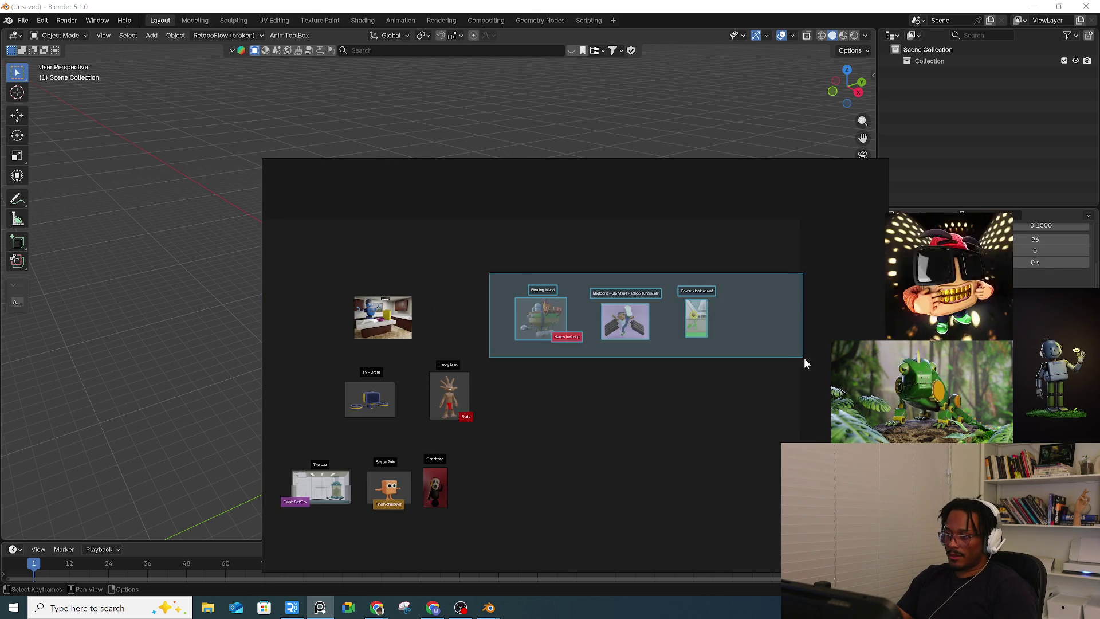
pyautogui.moveTo(665, 322); pyautogui.dragTo(565, 325)
pyautogui.moveTo(492, 491); pyautogui.dragTo(688, 491, button='middle')
pyautogui.moveTo(371, 449); pyautogui.dragTo(651, 525)
pyautogui.moveTo(527, 483); pyautogui.dragTo(596, 483)
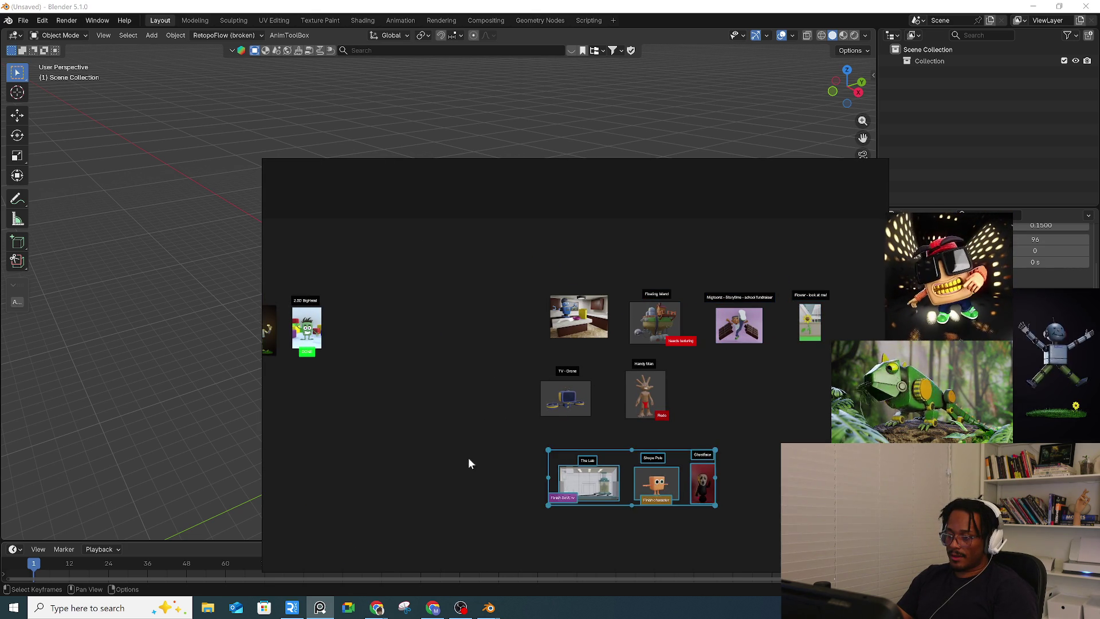
pyautogui.moveTo(414, 453); pyautogui.dragTo(589, 449, button='middle')
pyautogui.click(287, 274)
pyautogui.moveTo(287, 274); pyautogui.dragTo(508, 433)
pyautogui.moveTo(481, 376); pyautogui.dragTo(641, 376)
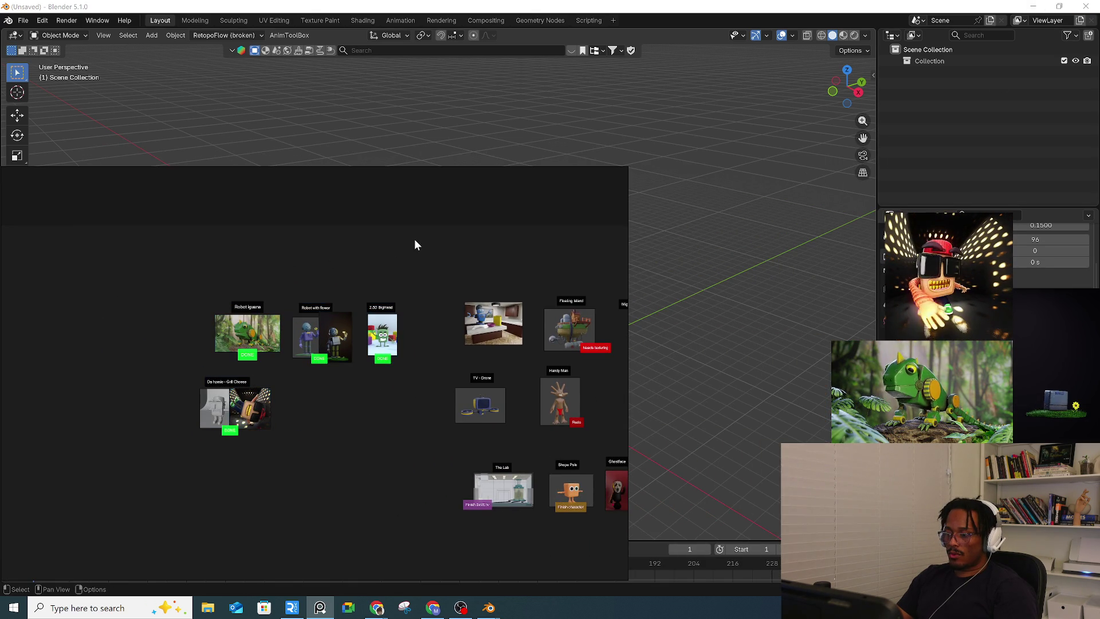
pyautogui.click(587, 176)
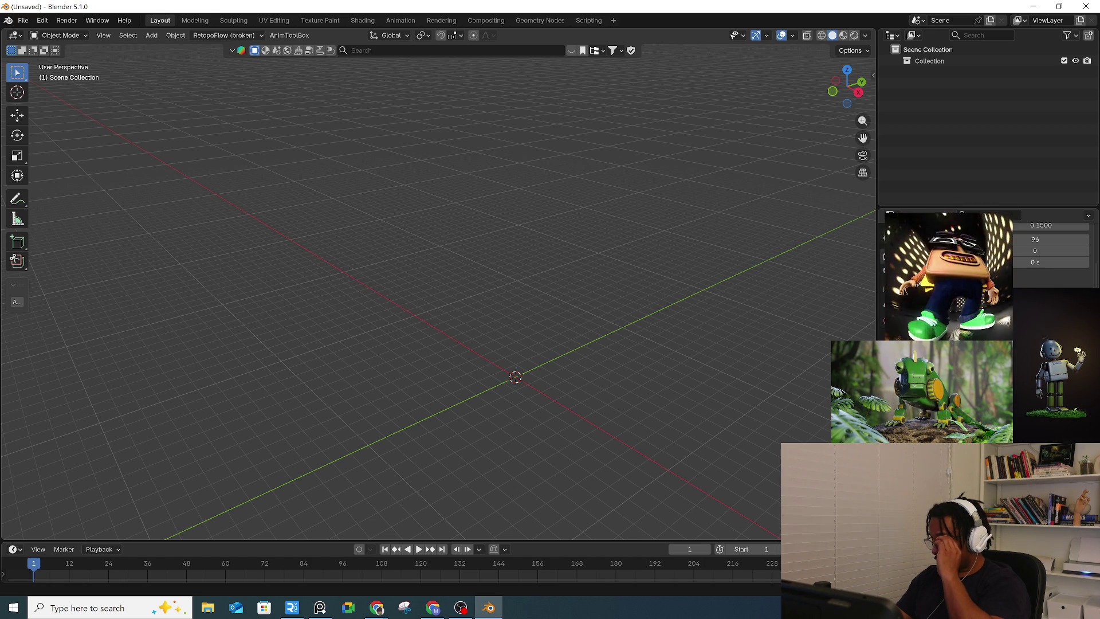
# Step: Show Blender's Open Recent list from the File menu, including RobotChef11.blend
pyautogui.click(23, 22)
pyautogui.moveTo(67, 82)
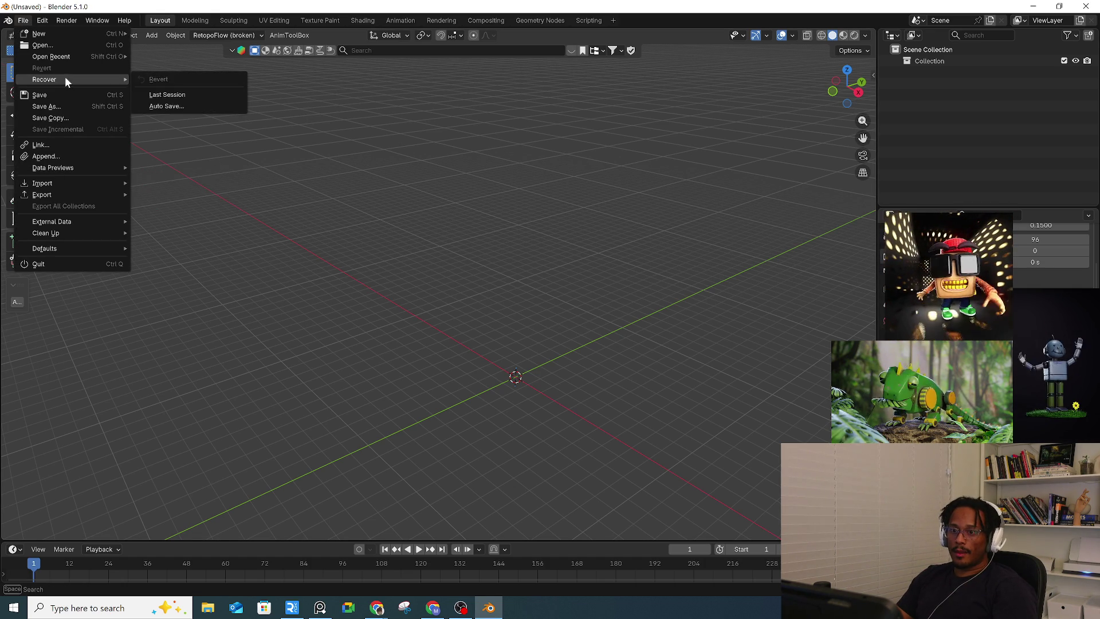
pyautogui.moveTo(79, 57)
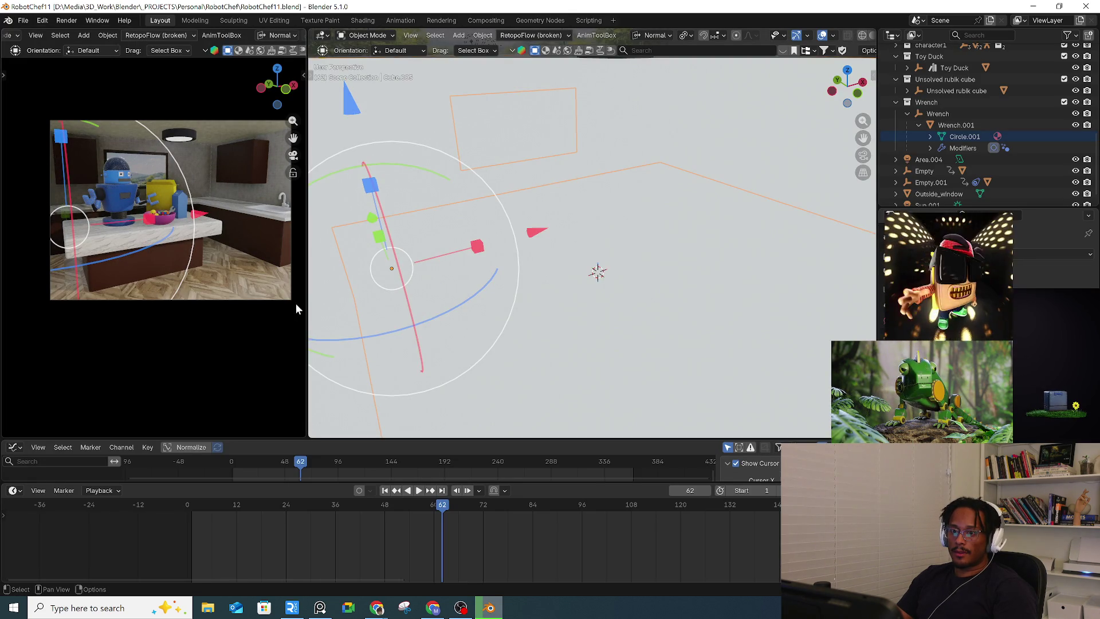
# Step: Widen and recentre the kitchen camera view
pyautogui.moveTo(310, 298); pyautogui.dragTo(469, 298)
pyautogui.scroll(3, 272, 269)
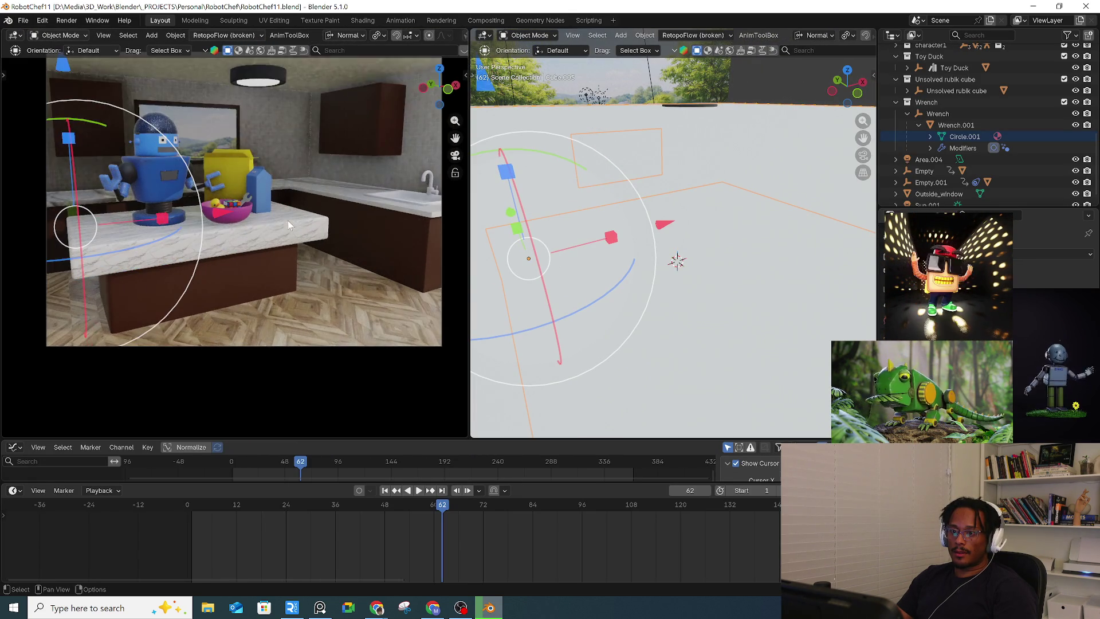
pyautogui.keyDown('shift'); pyautogui.moveTo(272, 270); pyautogui.dragTo(268, 275, button='middle'); pyautogui.keyUp('shift')
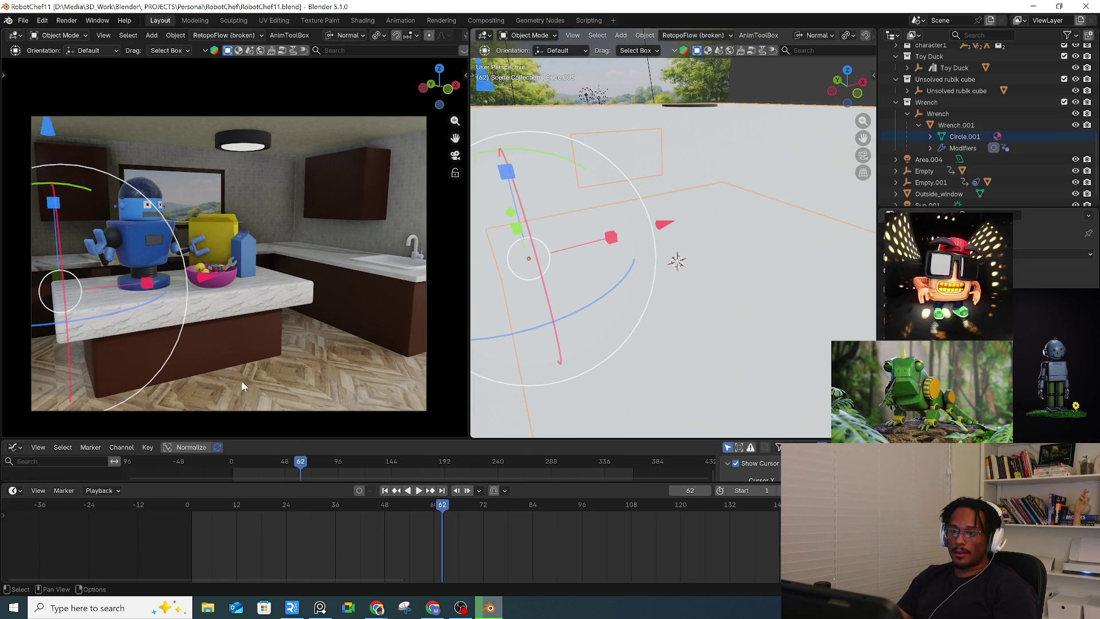
# Step: Play the robot chef animation from the start and stop it at frame 21
pyautogui.click(205, 504)
pyautogui.press('space')
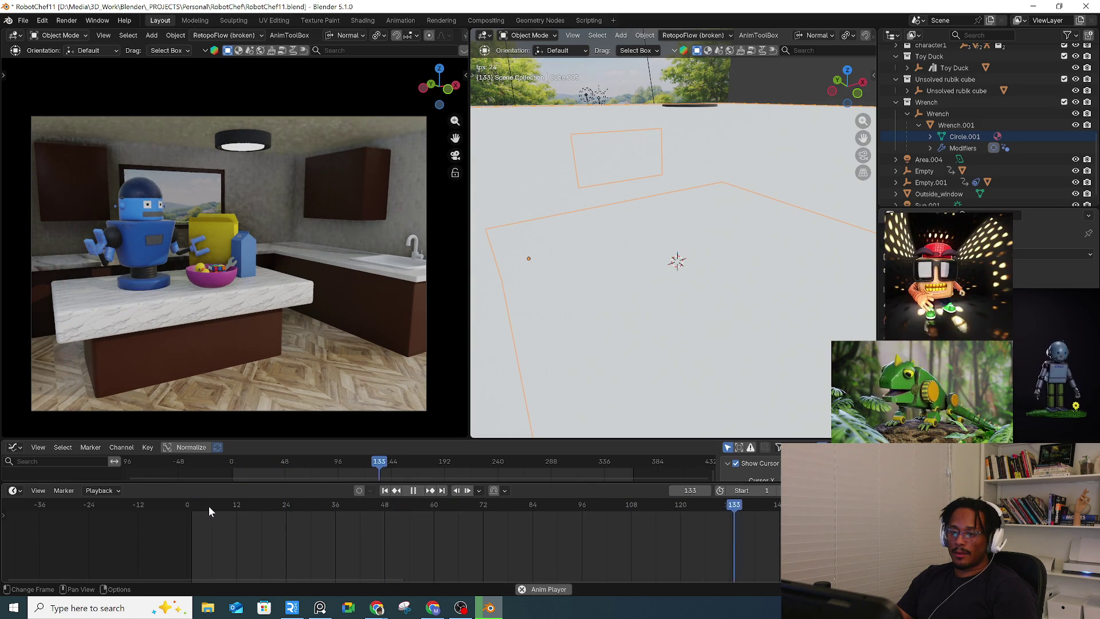
pyautogui.click(206, 504)
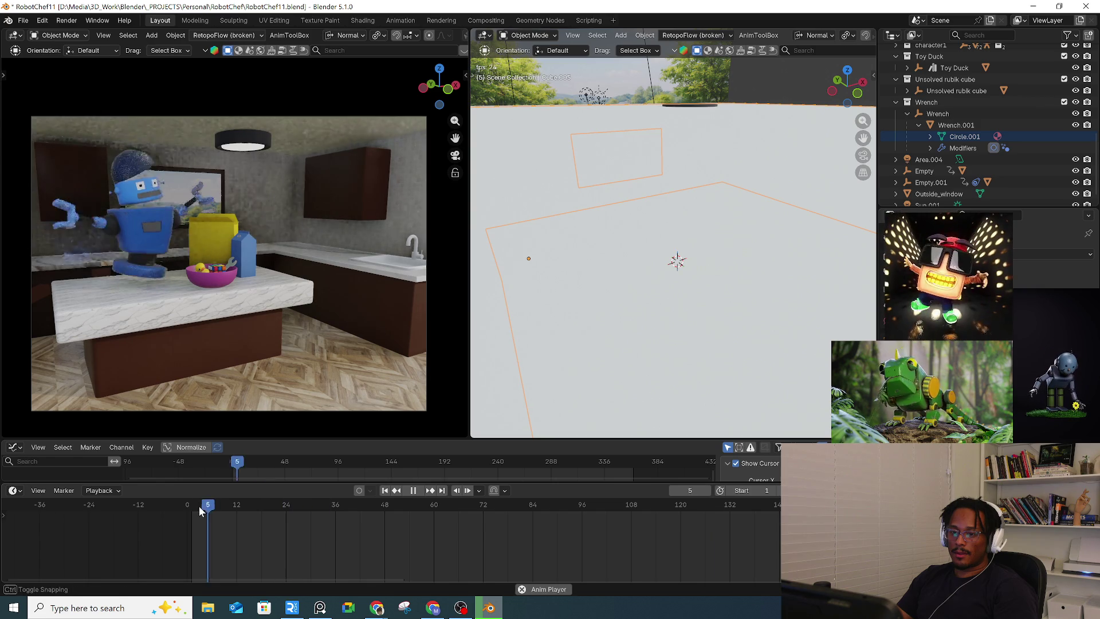
pyautogui.click(227, 504)
pyautogui.press('space')
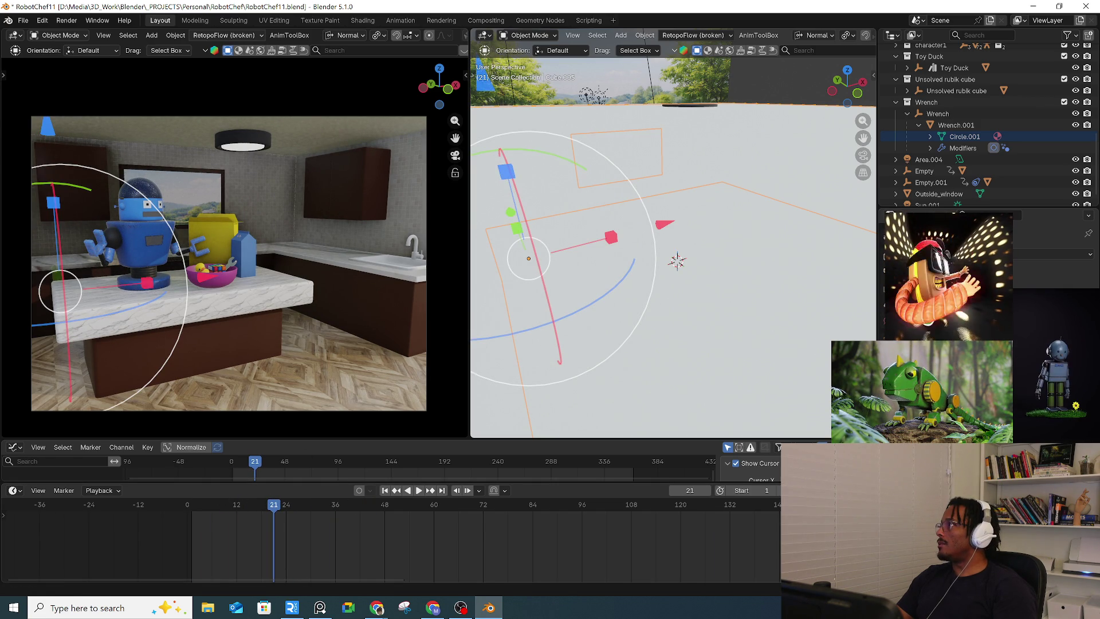
pyautogui.hotkey('alt', 'Tab')
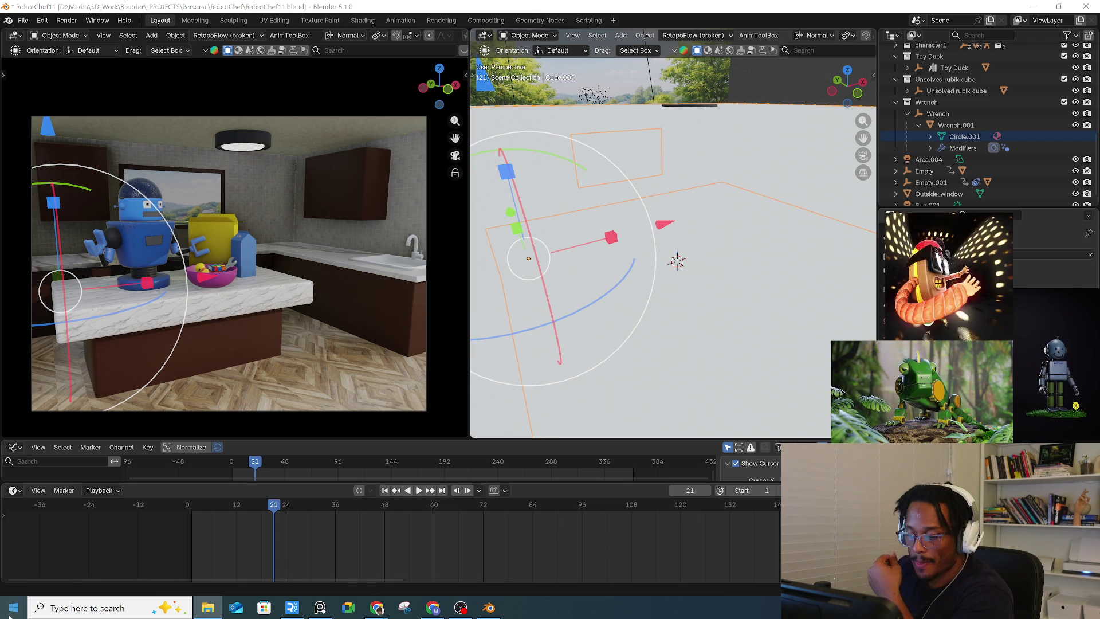
pyautogui.click(86, 603)
# Step: Search Windows Start for Premiere and launch Adobe Premiere Pro 2025
pyautogui.write('ad')
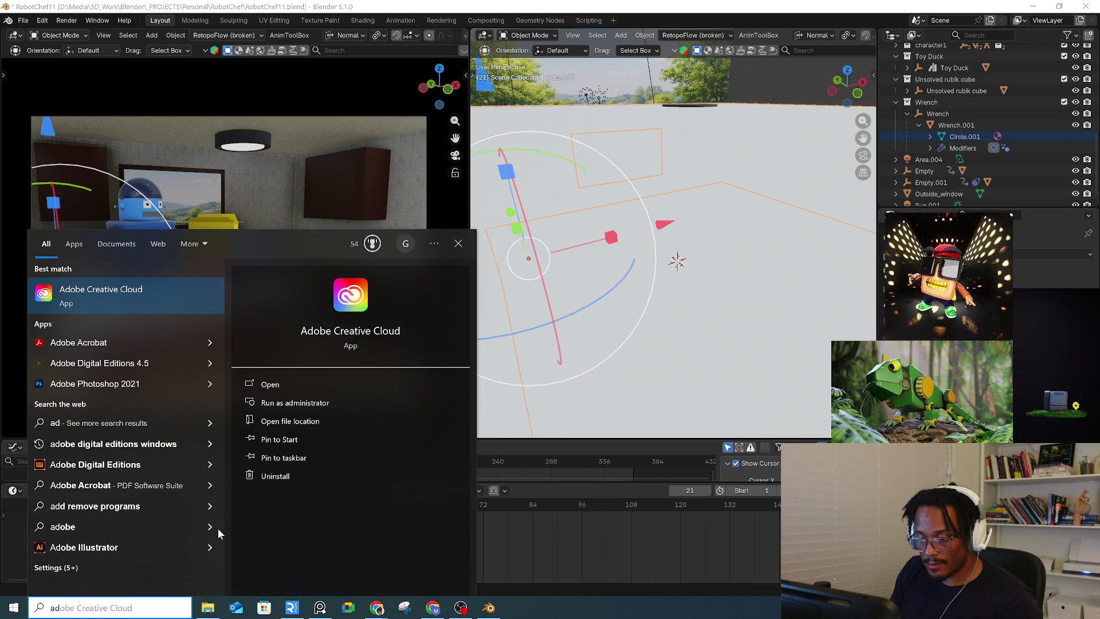
pyautogui.press('BackSpace')
pyautogui.press('BackSpace')
pyautogui.write('plre')
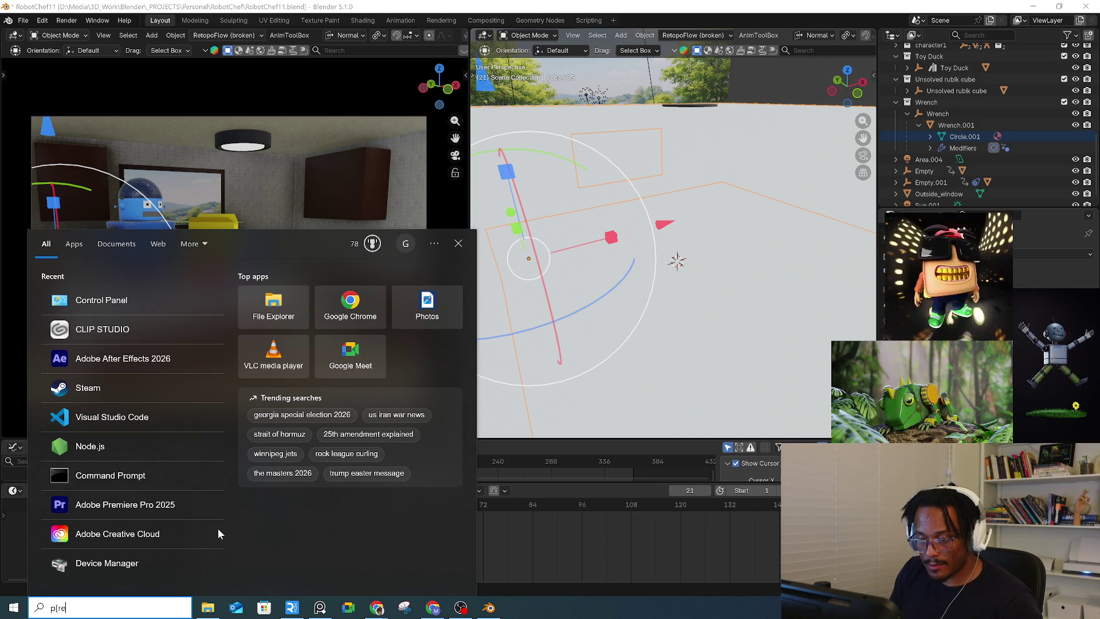
pyautogui.write('r')
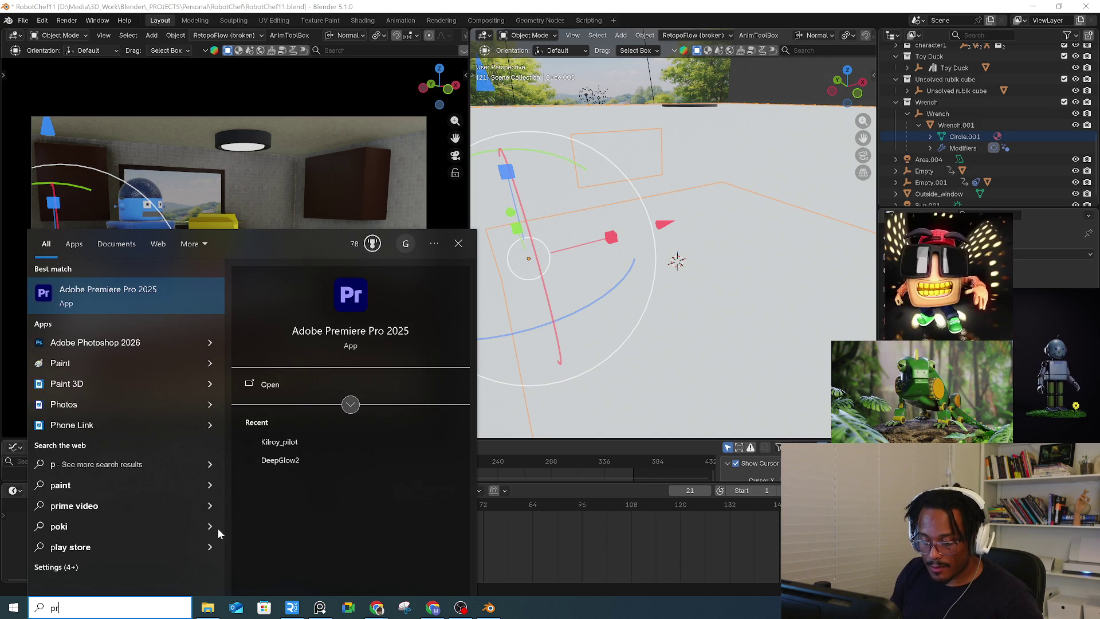
pyautogui.click(114, 297)
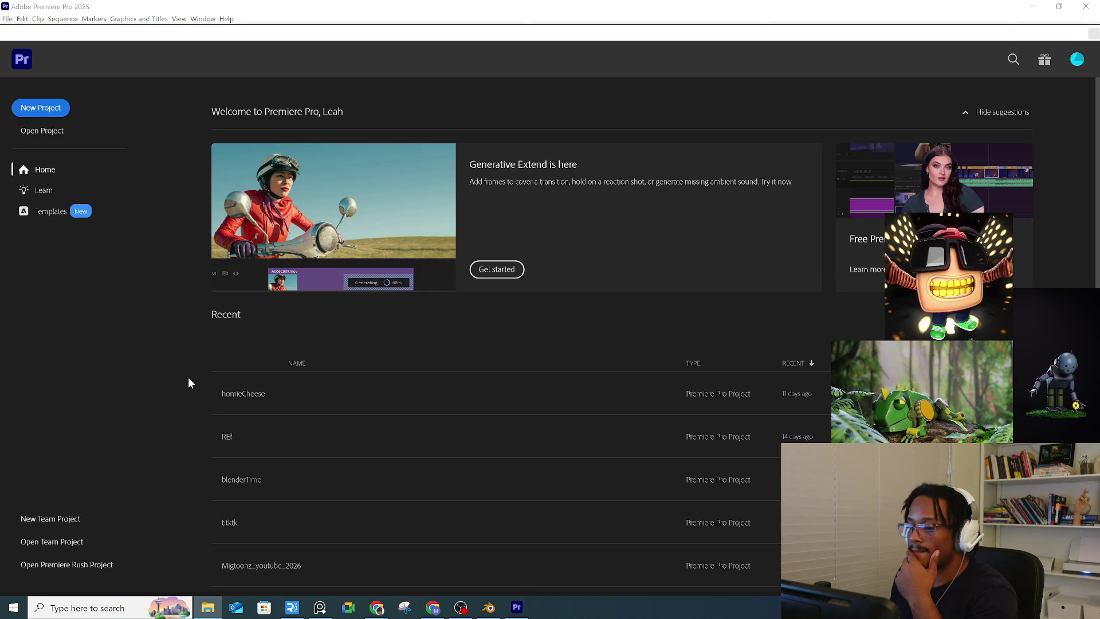
# Step: Browse the HomieCheese Export and auto-save folders in Open Project, then move the dialog aside
pyautogui.scroll(-3, 465, 414)
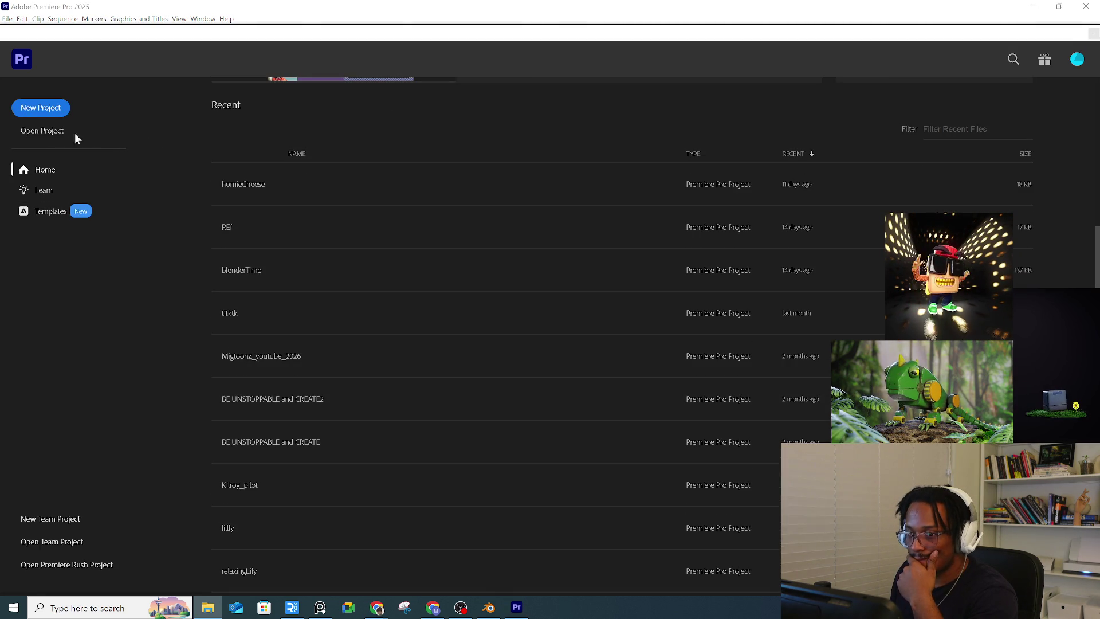
pyautogui.click(50, 131)
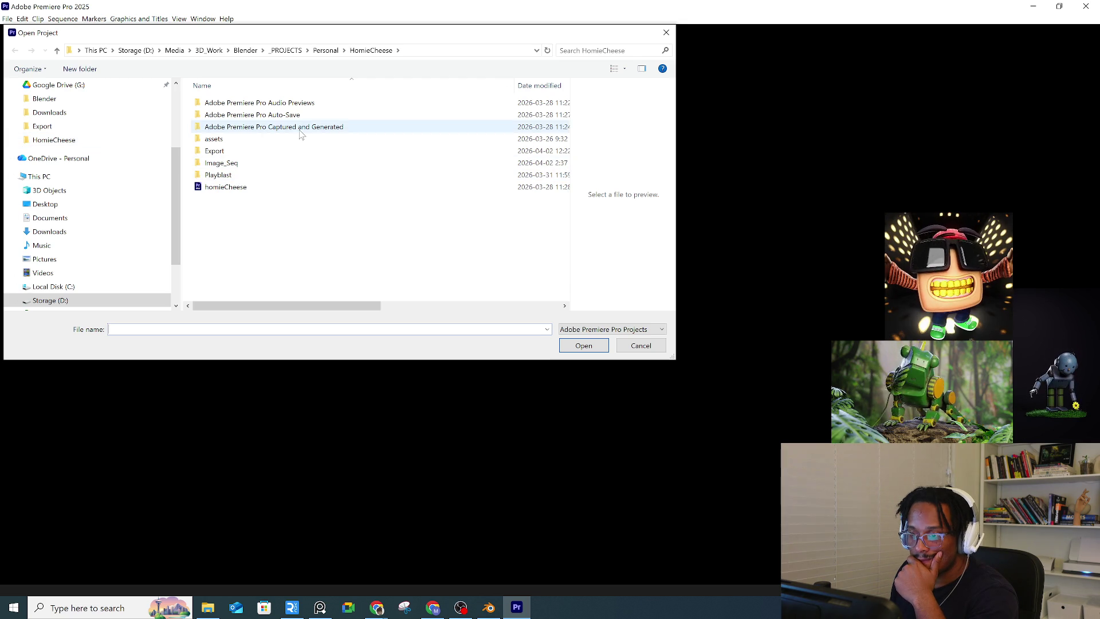
pyautogui.doubleClick(263, 152)
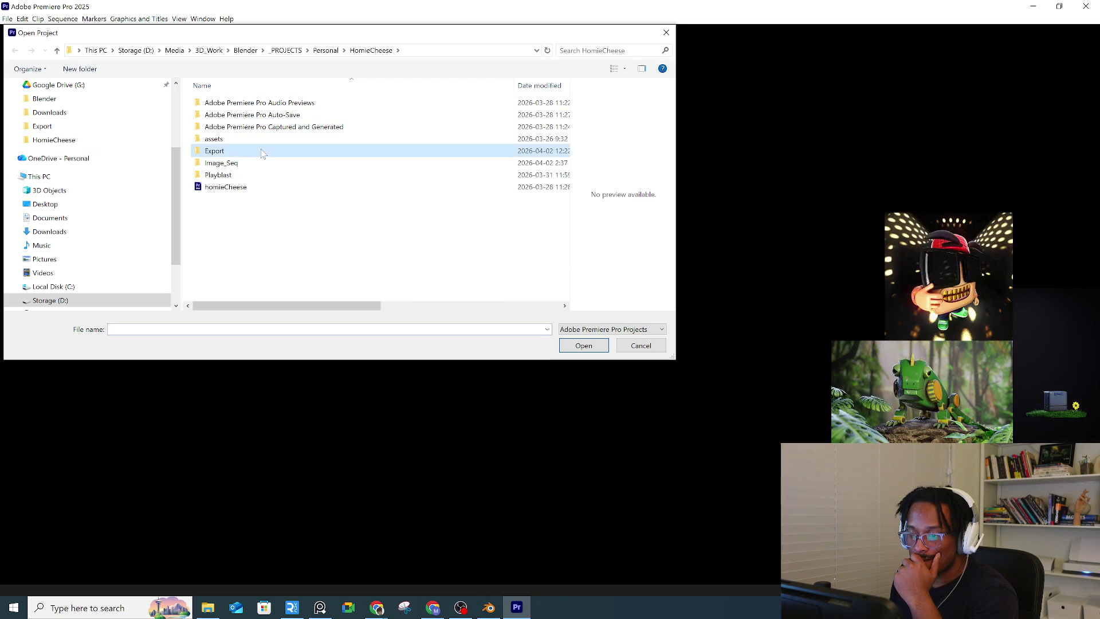
pyautogui.click(371, 51)
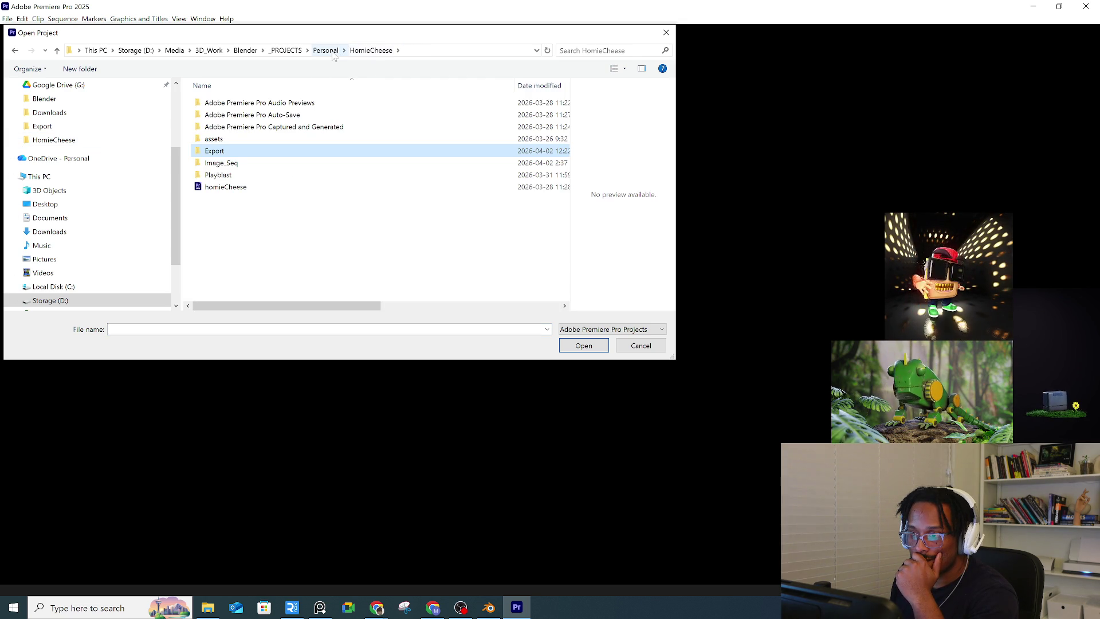
pyautogui.doubleClick(275, 117)
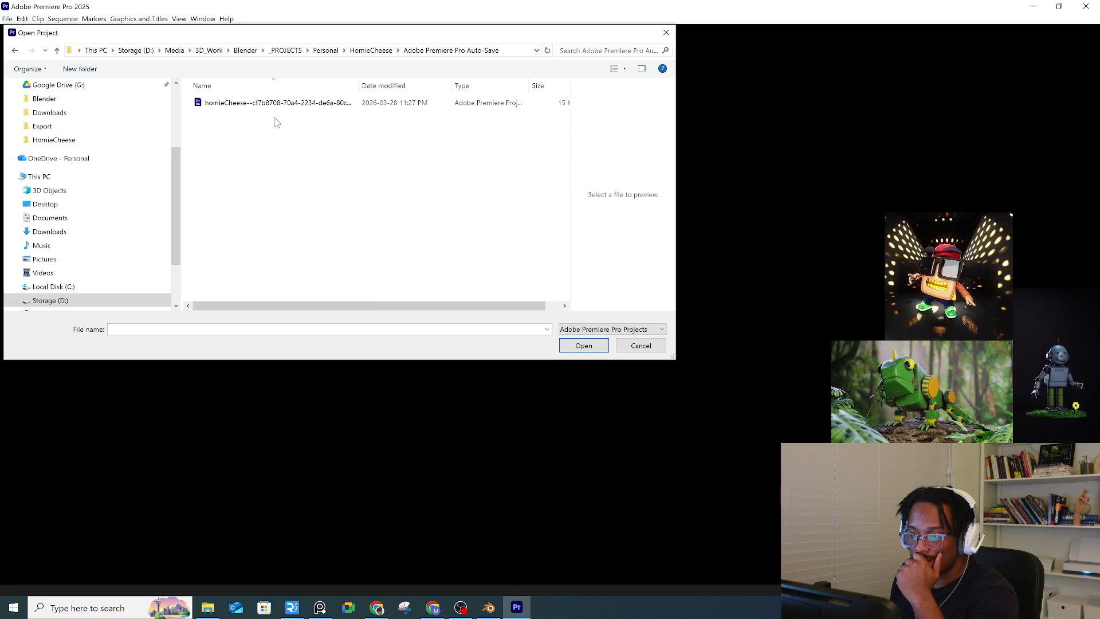
pyautogui.click(325, 50)
pyautogui.moveTo(321, 34)
pyautogui.mouseDown()
pyautogui.moveTo(1030, 167)
pyautogui.moveTo(1099, 46)
pyautogui.mouseUp()
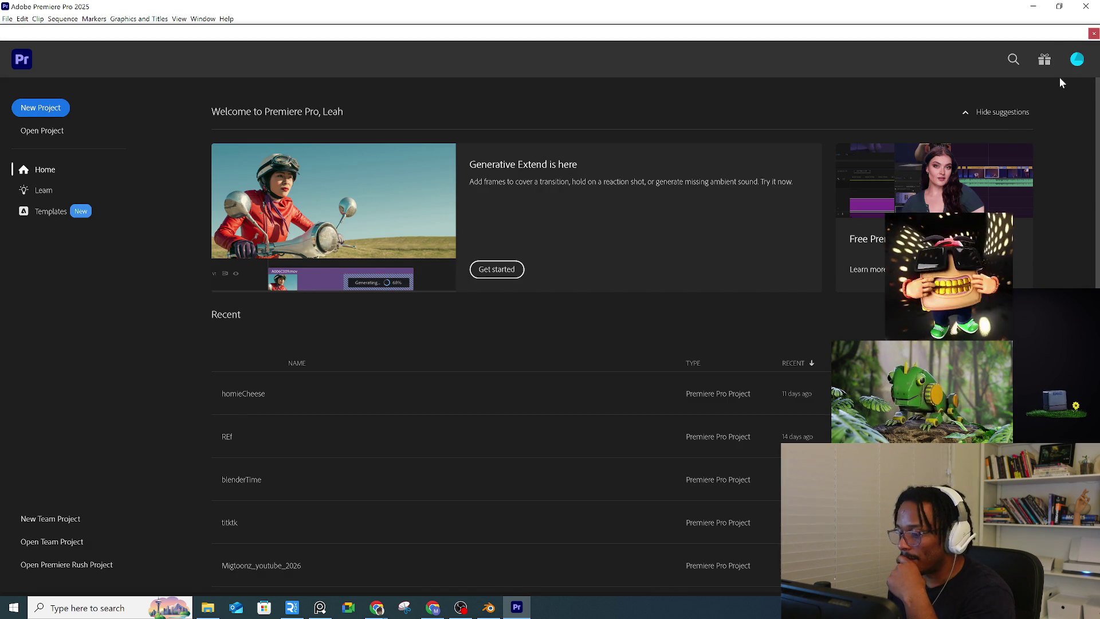
# Step: Scroll the Recent projects list, close the Home screen and quit Premiere Pro with Ctrl+Q
pyautogui.scroll(-1, 783, 294)
pyautogui.scroll(-5, 782, 293)
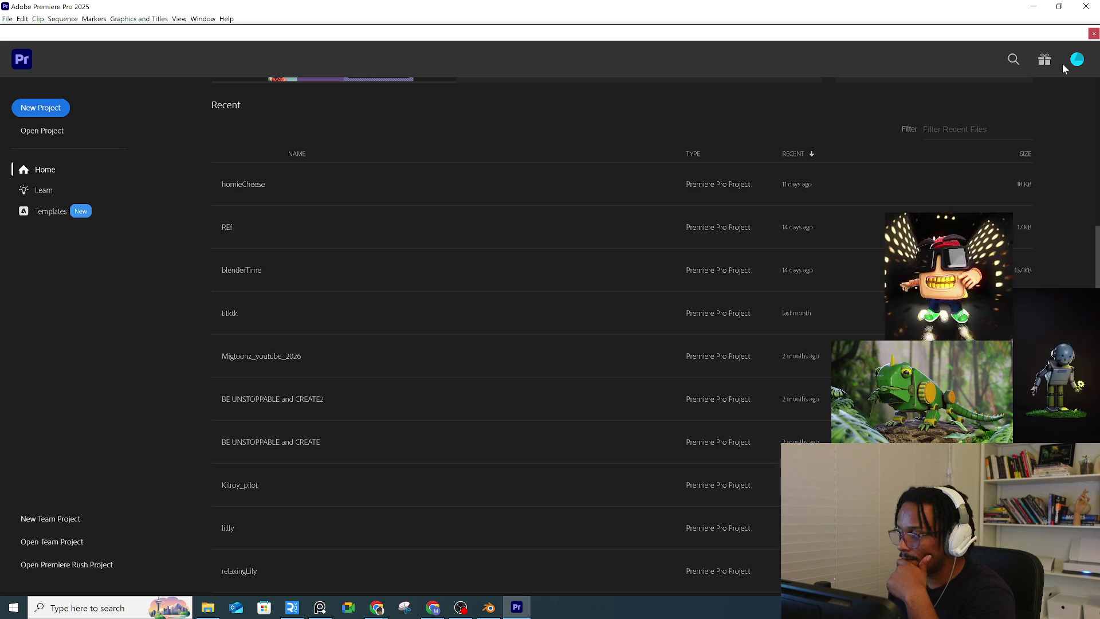
pyautogui.click(1093, 34)
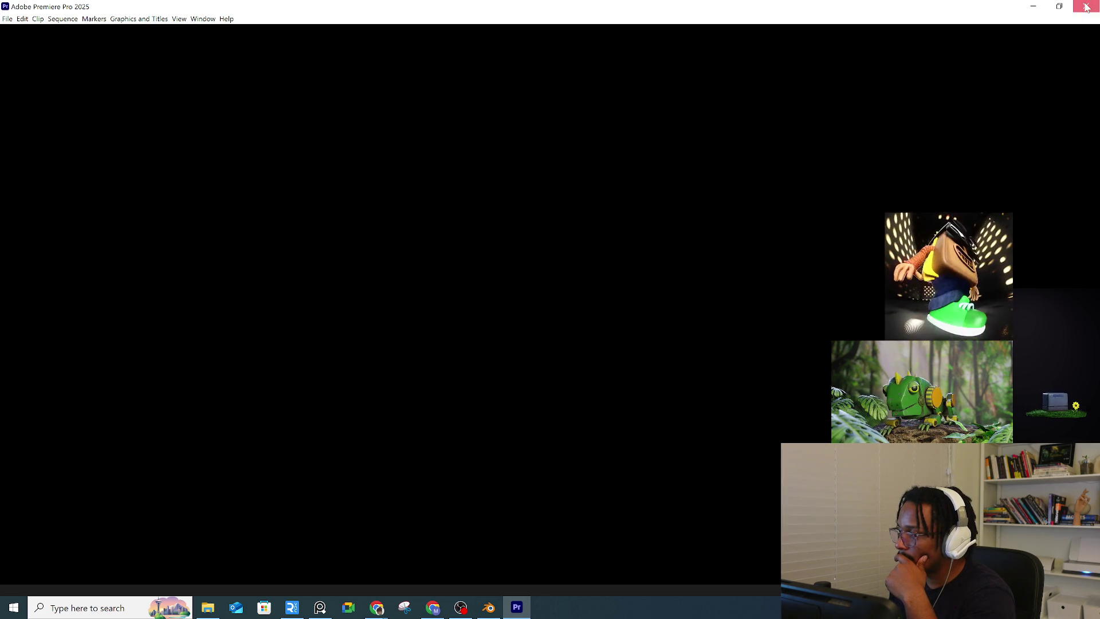
pyautogui.hotkey('ctrl', 'q')
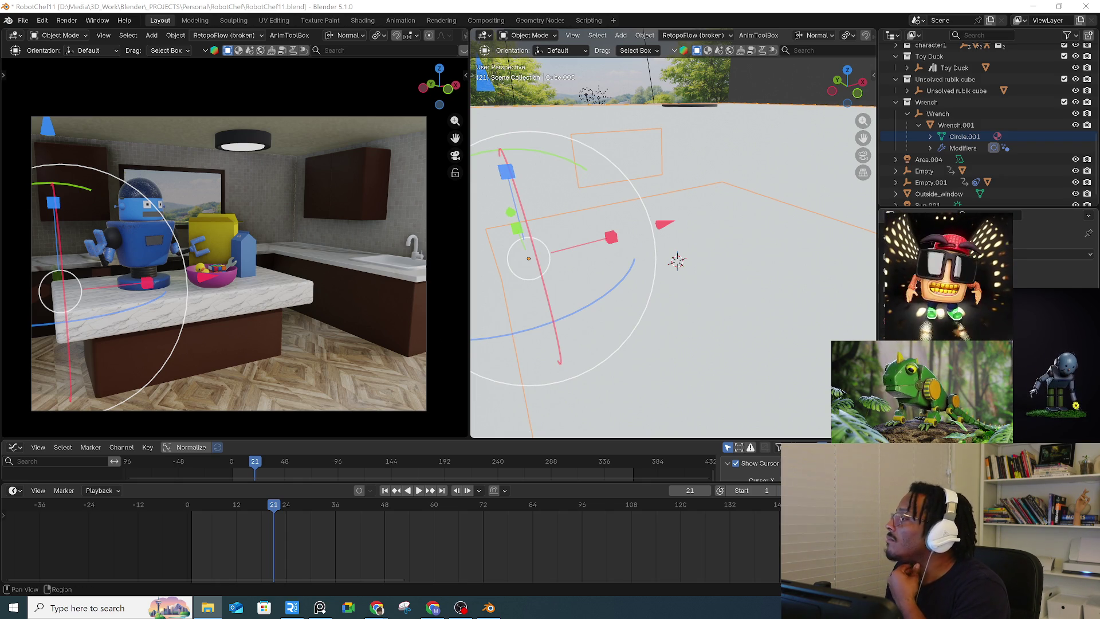
# Step: Search 'pre', launch Adobe Premiere Pro 2025 and start a new project
pyautogui.click(116, 607)
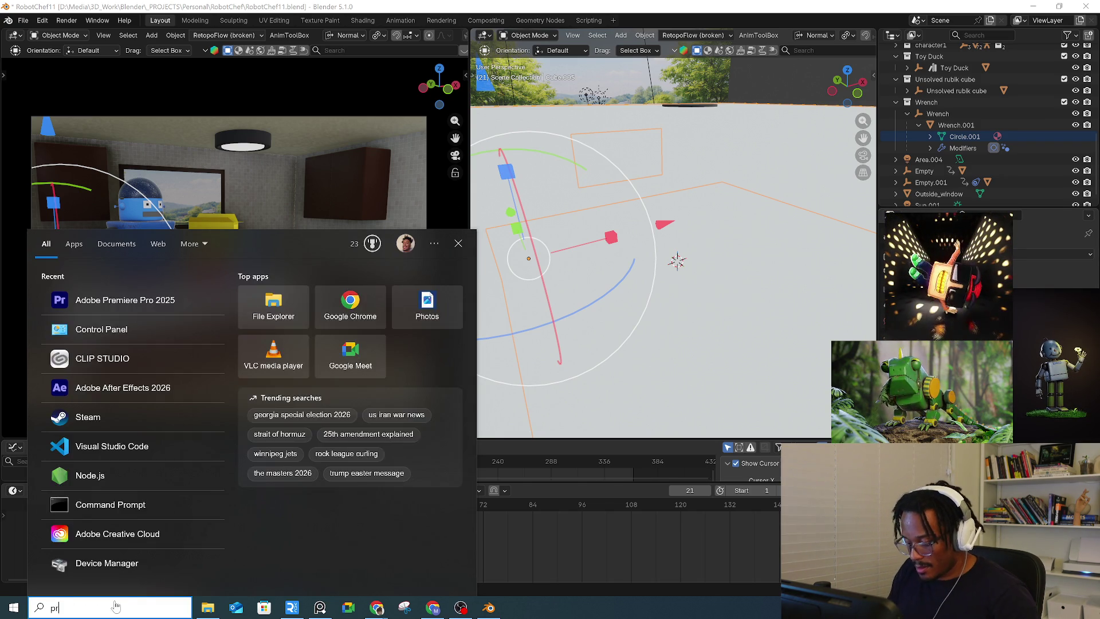
pyautogui.write('pre')
pyautogui.click(137, 310)
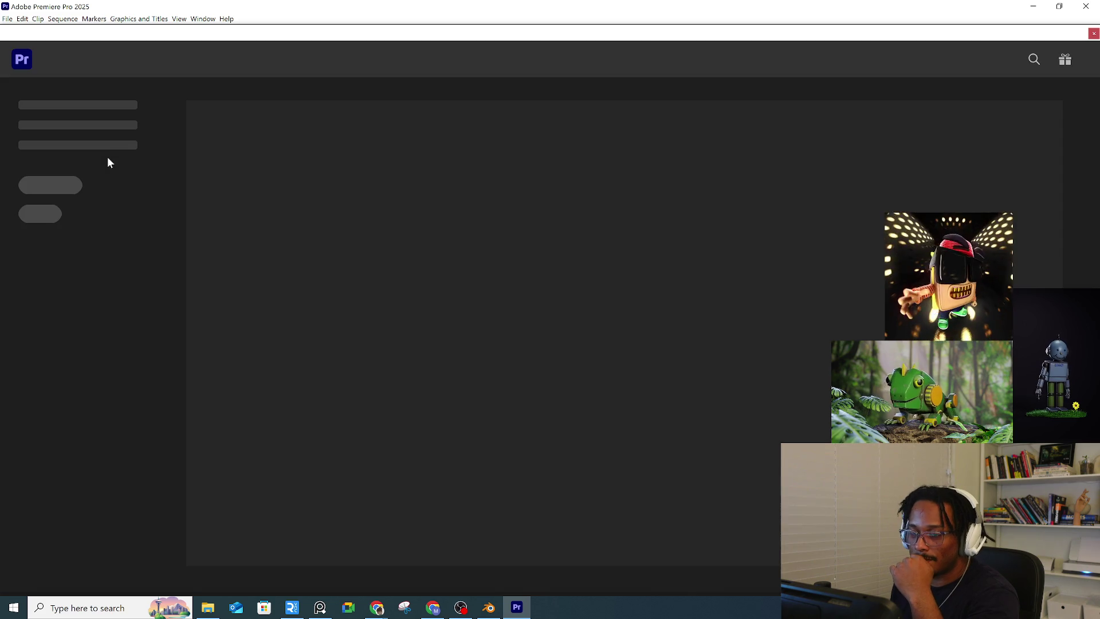
pyautogui.click(43, 106)
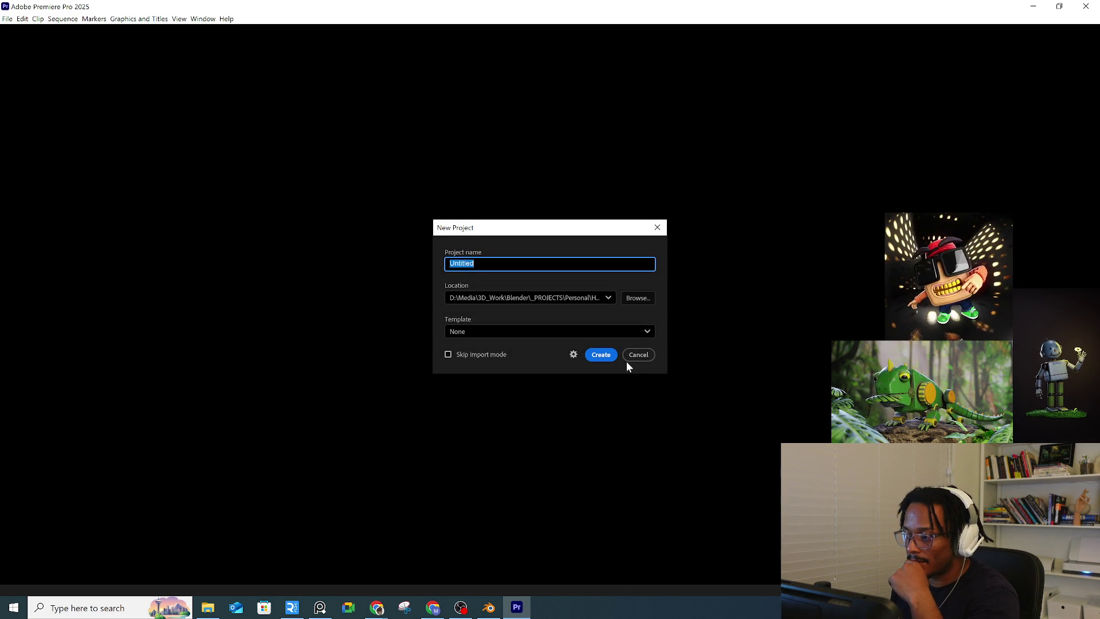
# Step: Create a Premiere Pro project named 'robot' in D:\Media\Adobe\Premiere Pro\24, then pause the preview clip
pyautogui.click(585, 296)
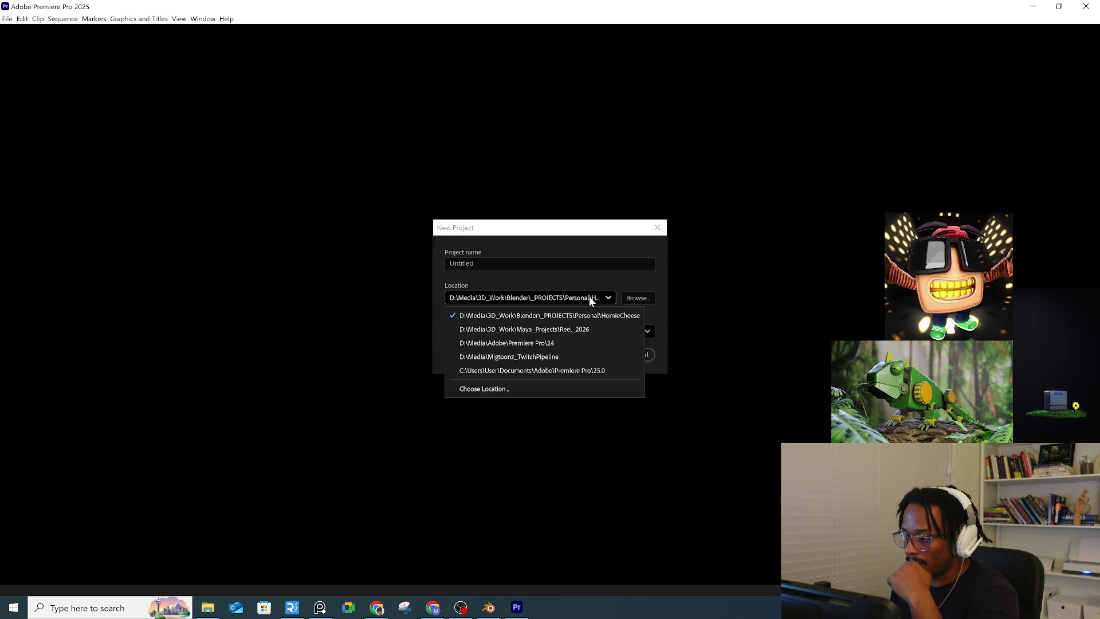
pyautogui.click(554, 343)
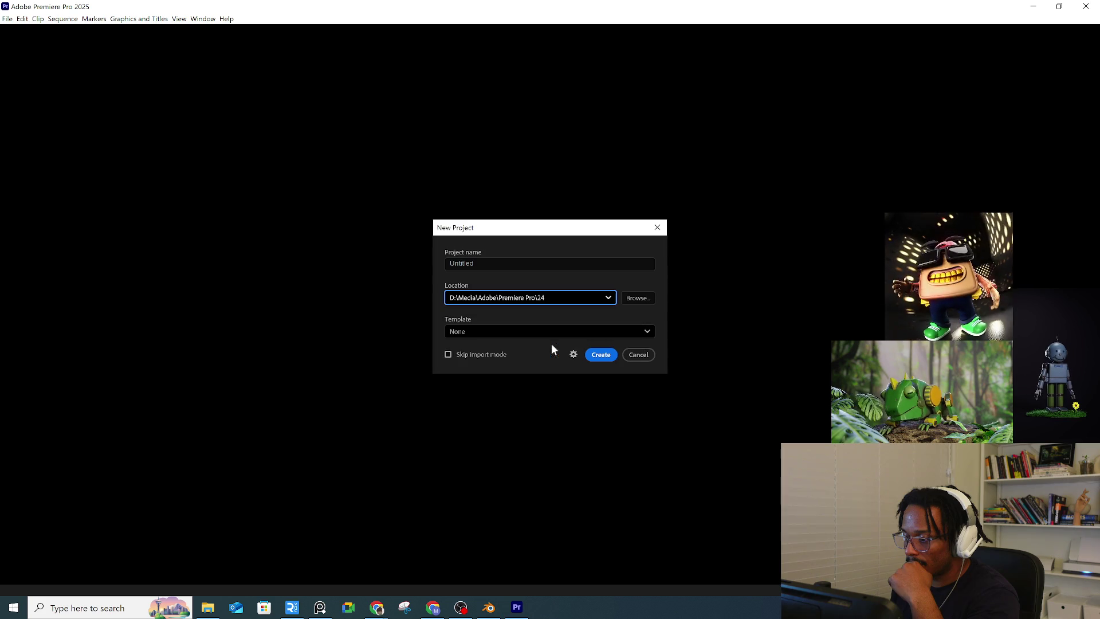
pyautogui.click(484, 264)
pyautogui.doubleClick(490, 263)
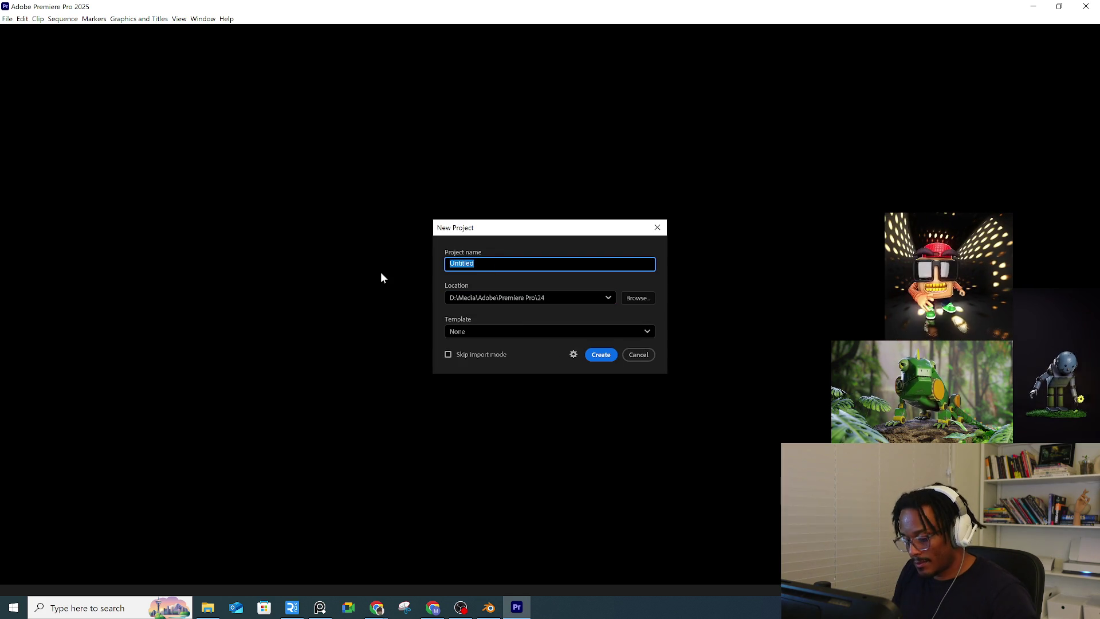
pyautogui.write('robot')
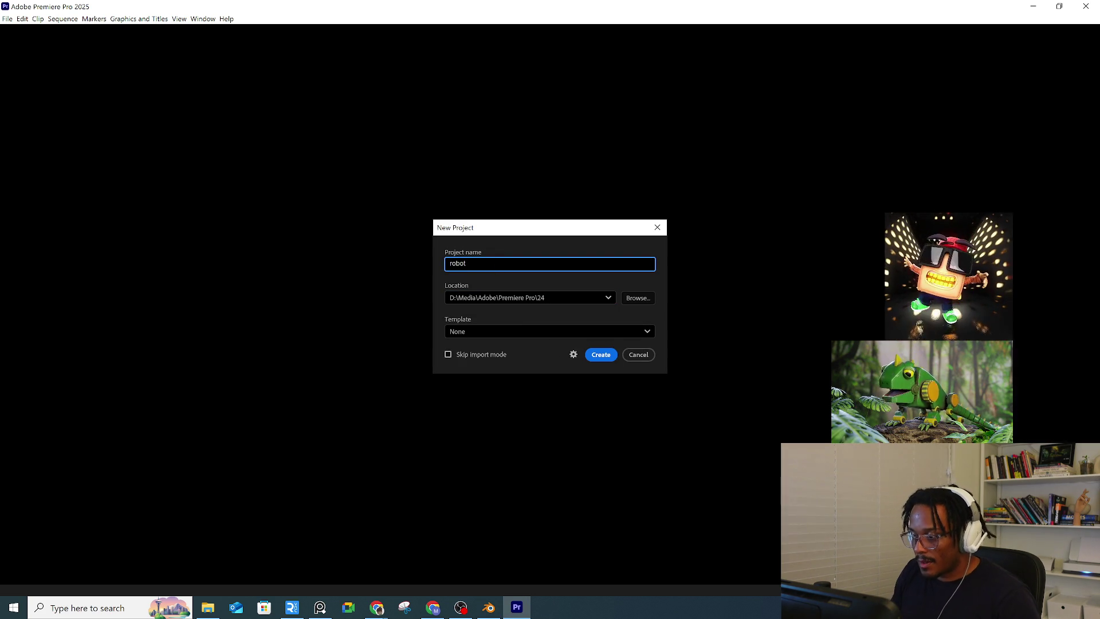
pyautogui.click(594, 354)
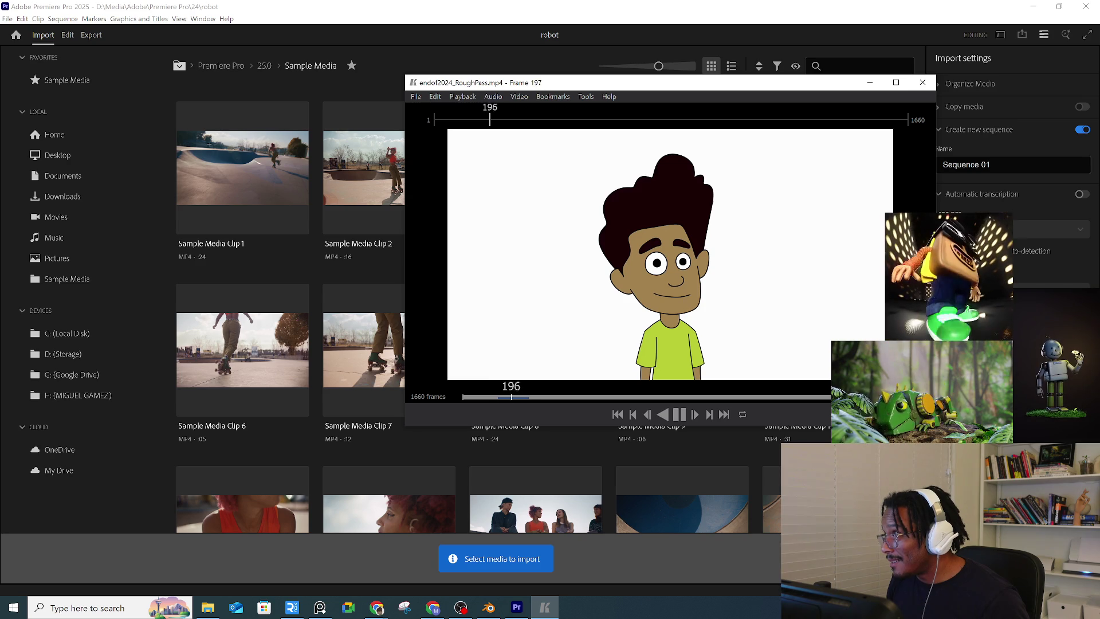
pyautogui.press('space')
# Step: Scrub the lipsync clip from its first frame through frame 818, settling on the face close-up at frame 743
pyautogui.click(922, 82)
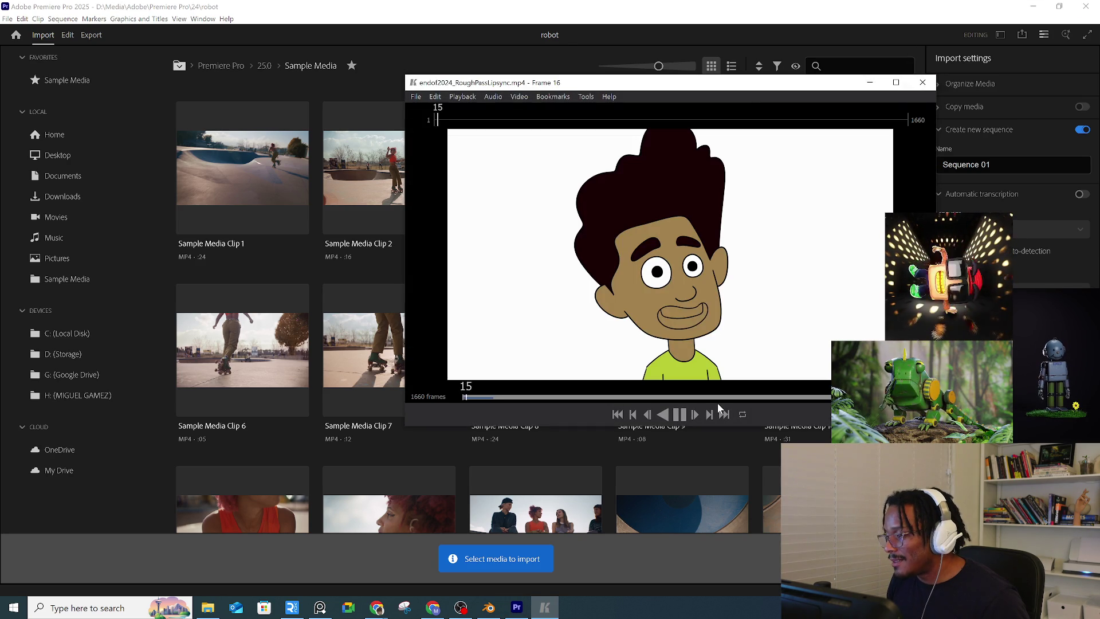
pyautogui.click(514, 396)
pyautogui.moveTo(515, 395); pyautogui.dragTo(552, 396)
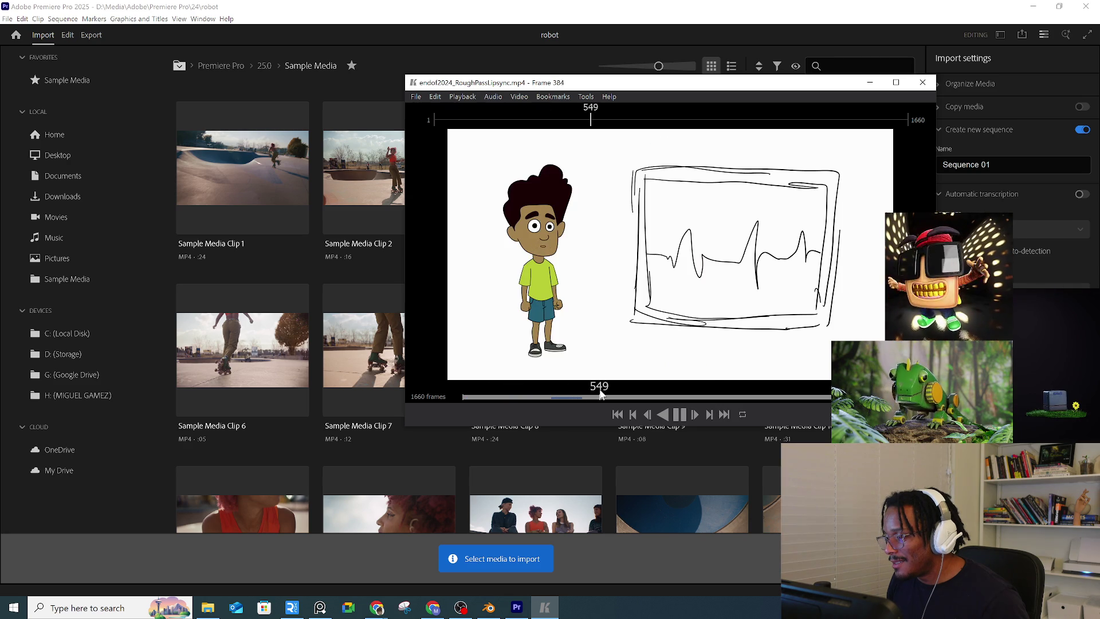
pyautogui.click(606, 397)
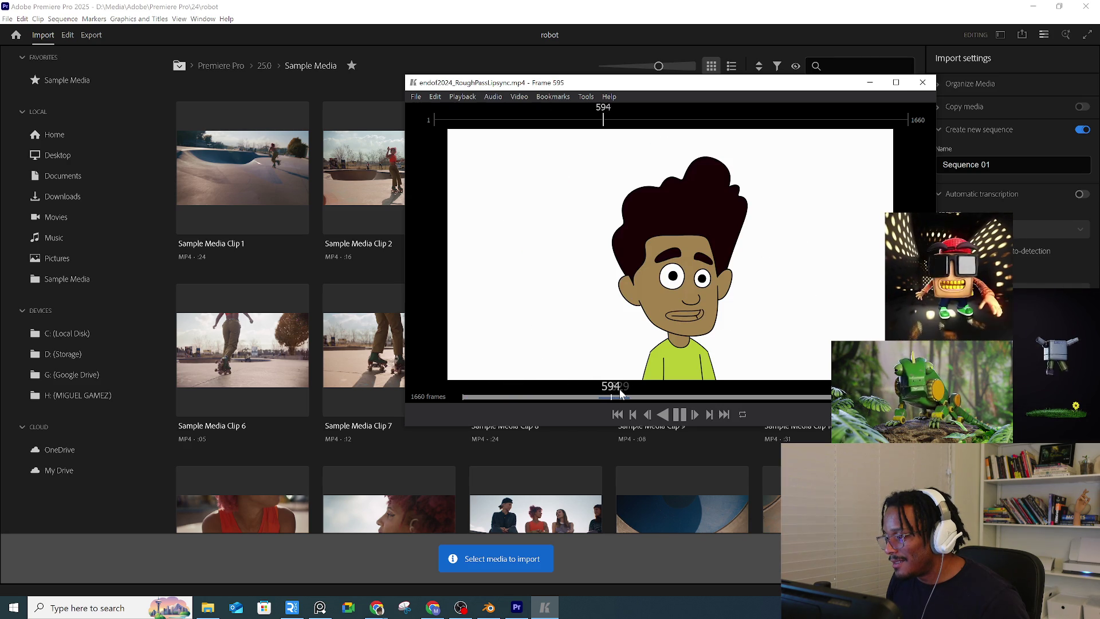
pyautogui.click(663, 397)
pyautogui.click(653, 397)
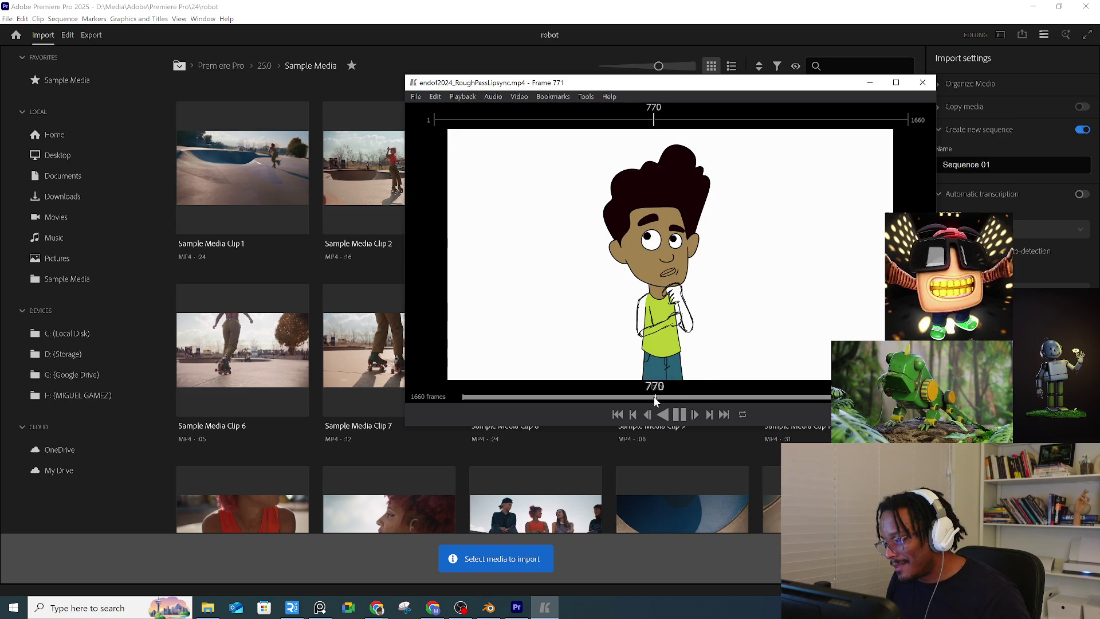
pyautogui.click(648, 398)
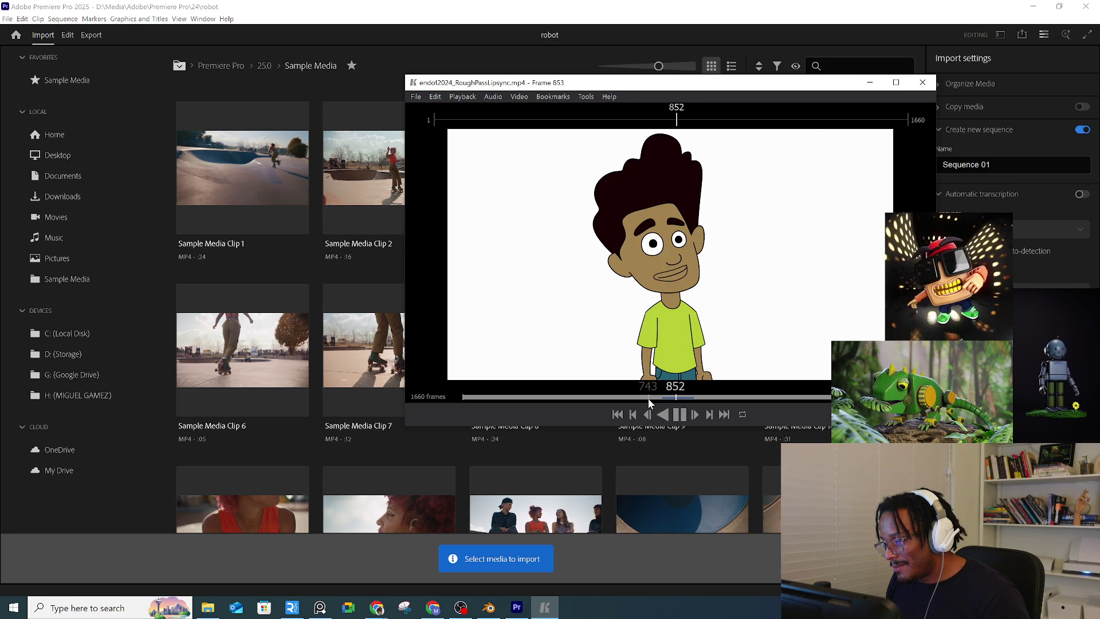
# Step: Move the player window left, then scrub from frame 1204 to frame 1517, resuming playback
pyautogui.moveTo(672, 79); pyautogui.dragTo(425, 98)
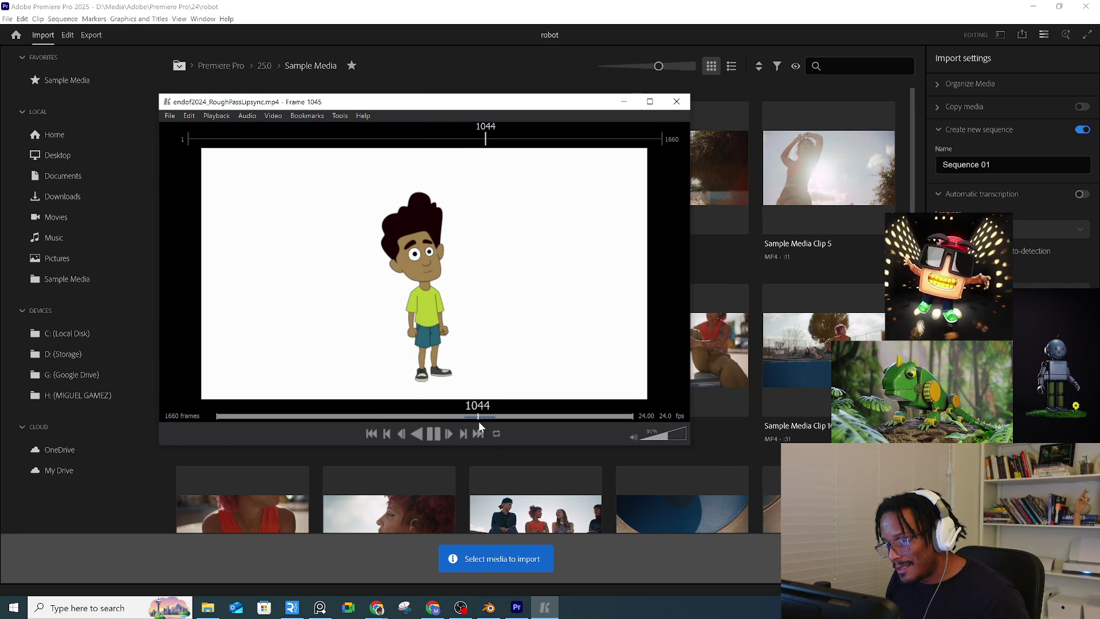
pyautogui.moveTo(493, 414); pyautogui.dragTo(518, 417)
pyautogui.press('space')
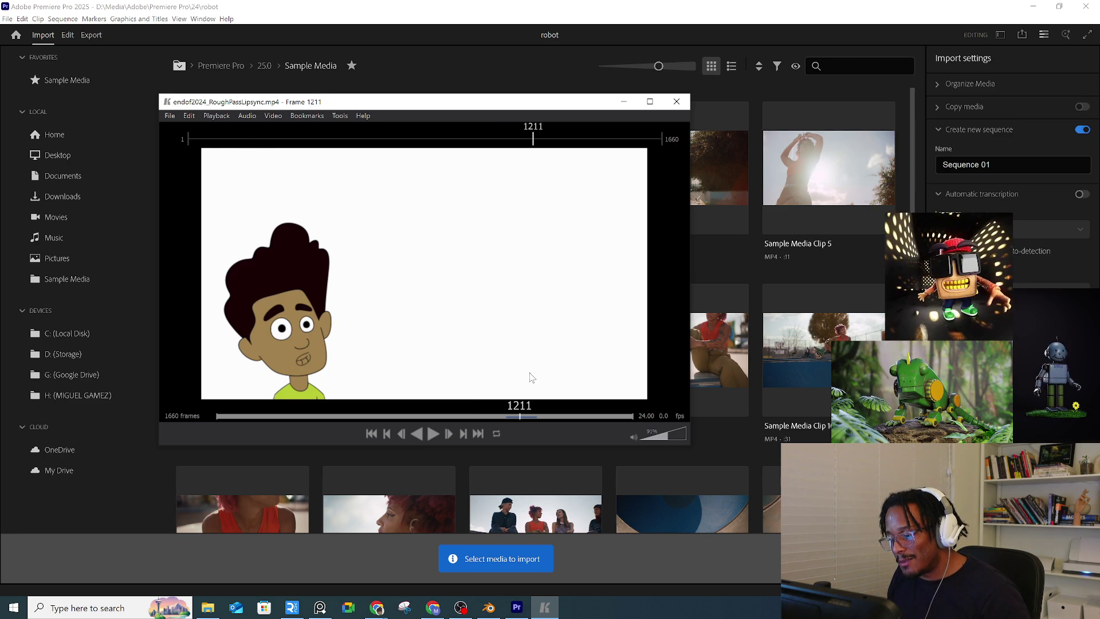
pyautogui.click(533, 418)
pyautogui.press('space')
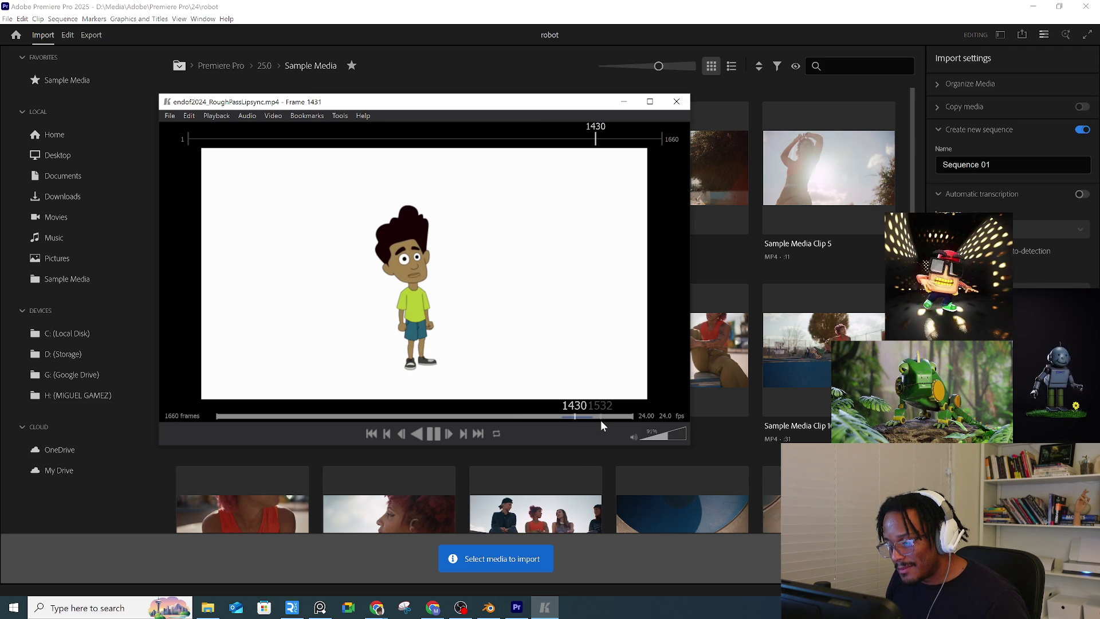
pyautogui.click(598, 417)
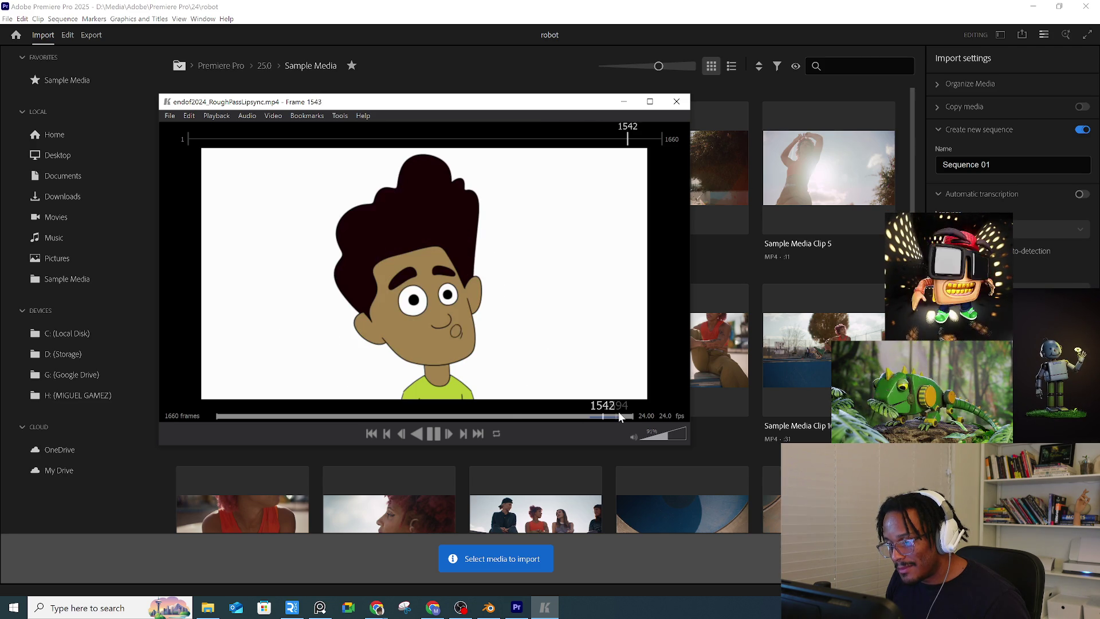